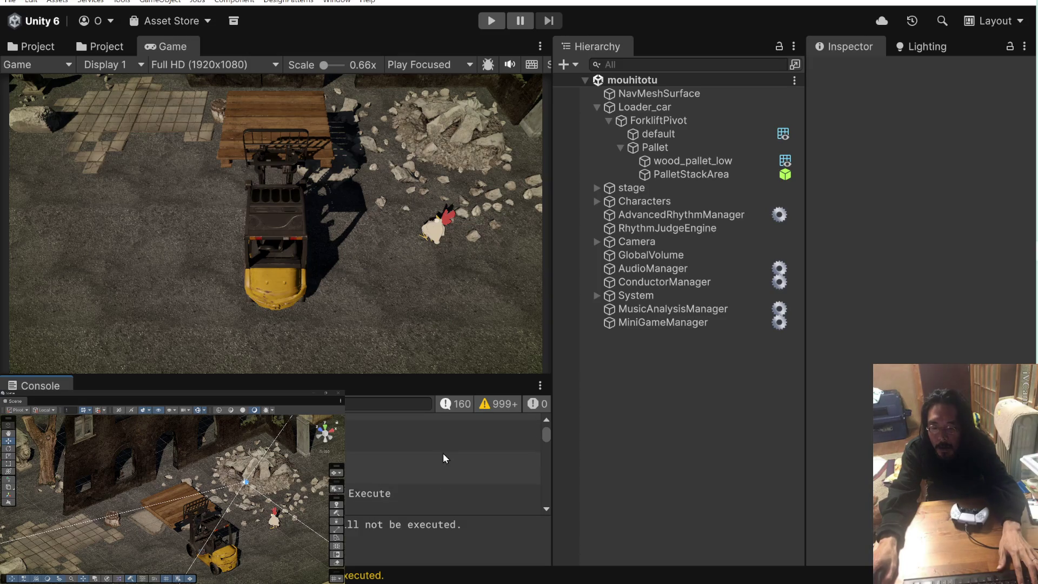
Select a 'Stop action will not be executed' Console warning, then switch to the browser
left_click_drag(545, 435, 546, 491)
left_click(450, 458)
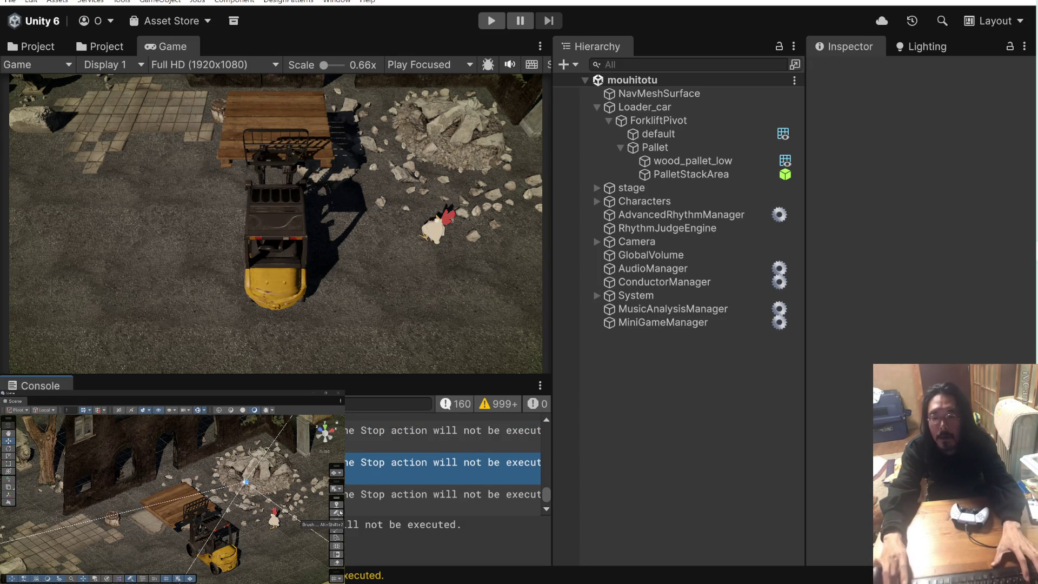
key("alt+Tab")
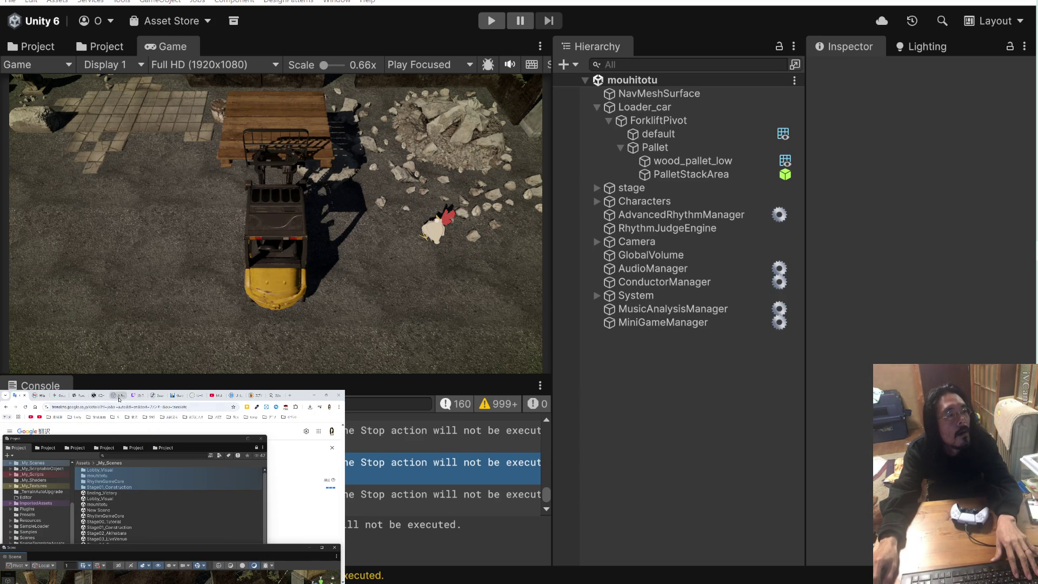
Paste the Stop action warning into the ChatGPT conversation and send it
left_click(77, 396)
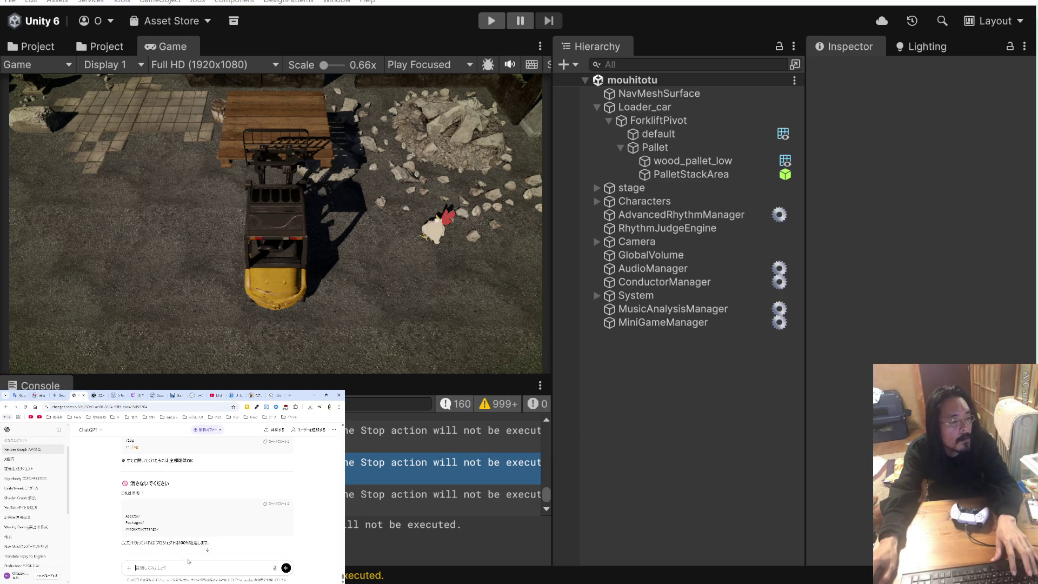
key("ctrl+v")
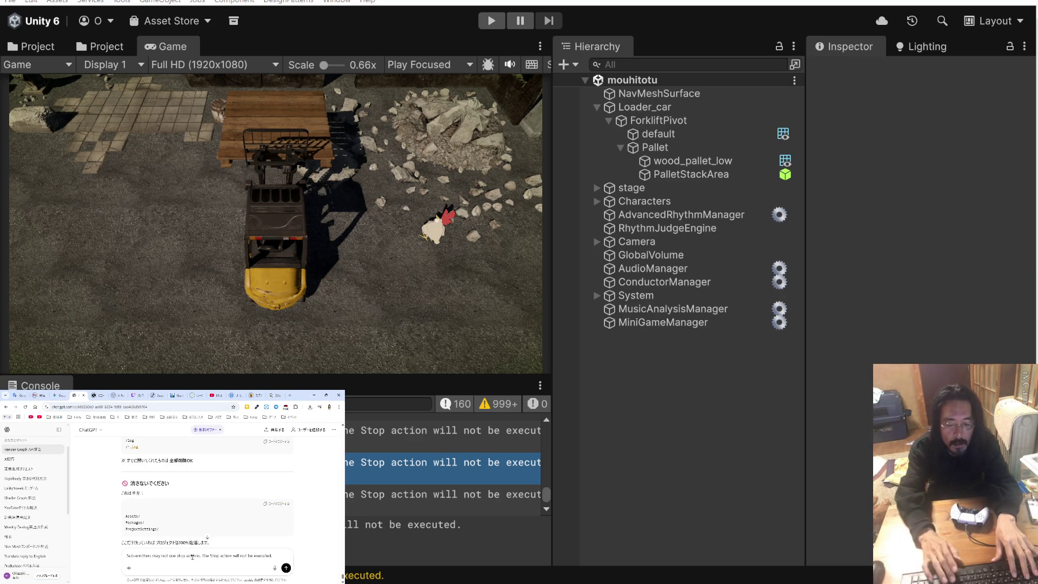
key("Return")
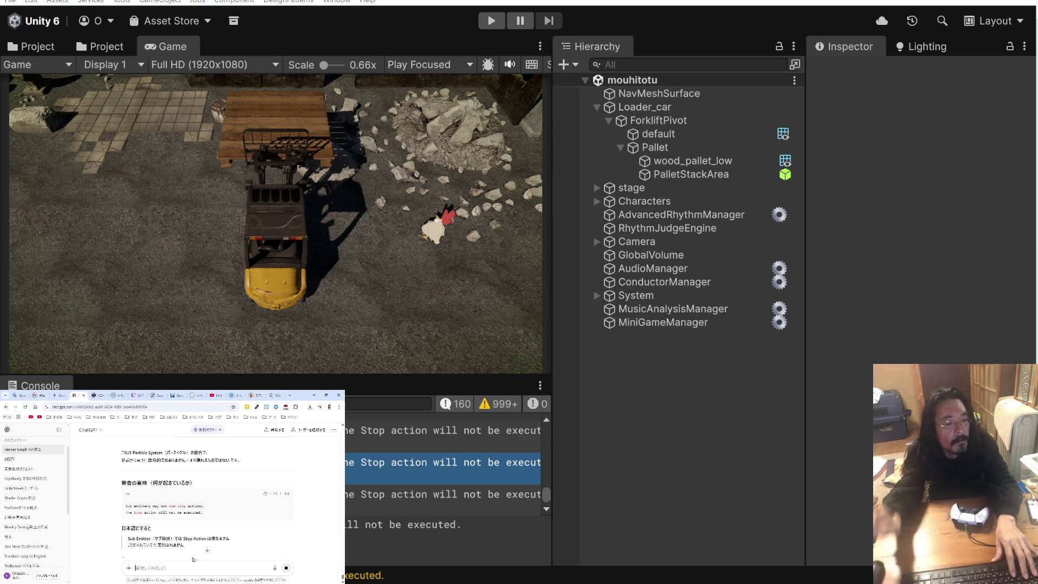
Read ChatGPT's reply tracing the warning to Sub Emitters and Stop Action settings, then return to Unity
scroll(178, 519, "down", 3)
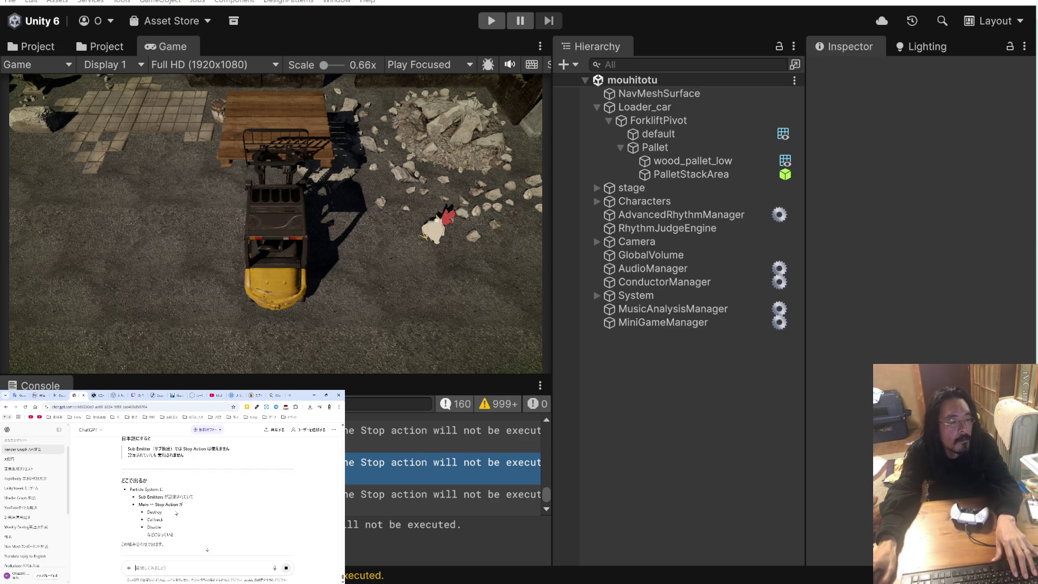
scroll(177, 512, "down", 2)
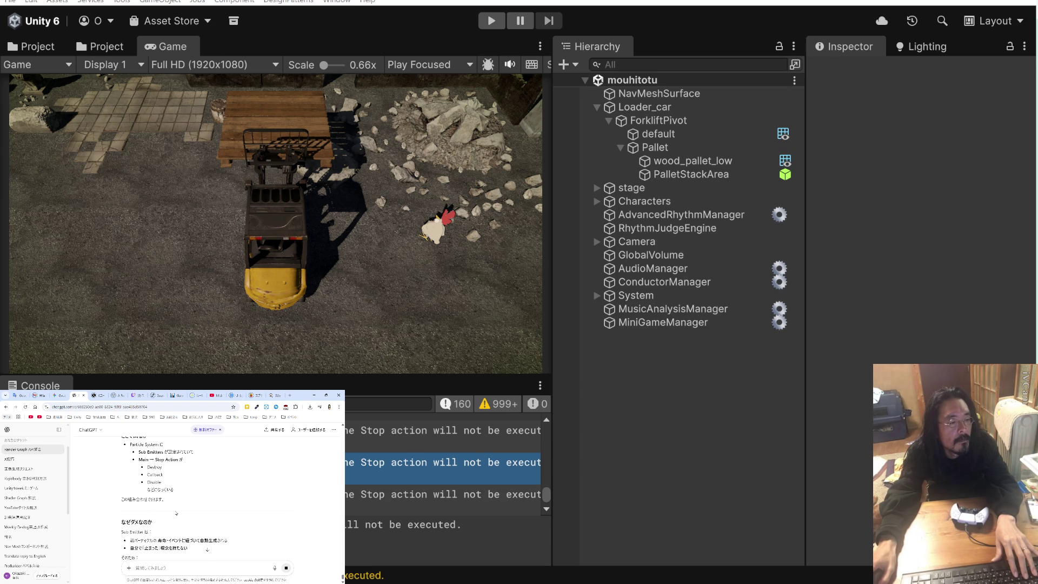
scroll(176, 512, "down", 2)
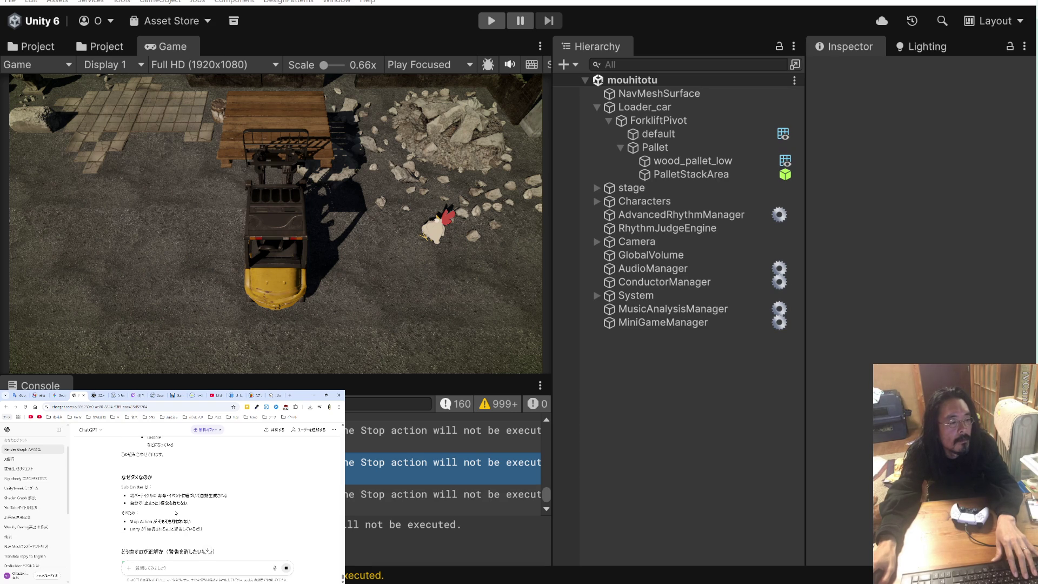
scroll(176, 512, "down", 2)
scroll(176, 512, "down", 2)
scroll(176, 512, "down", 2)
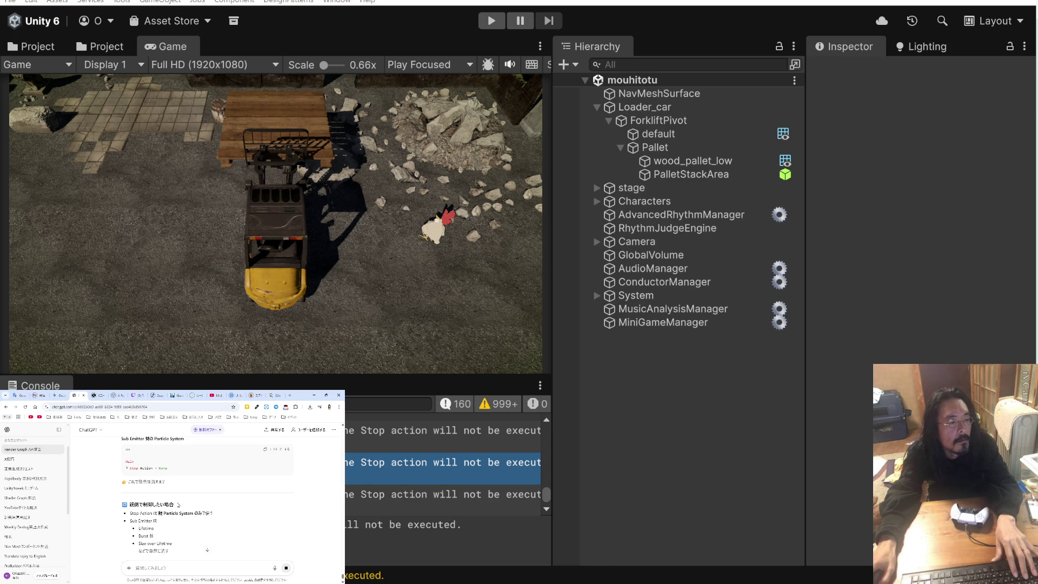
key("alt+Tab")
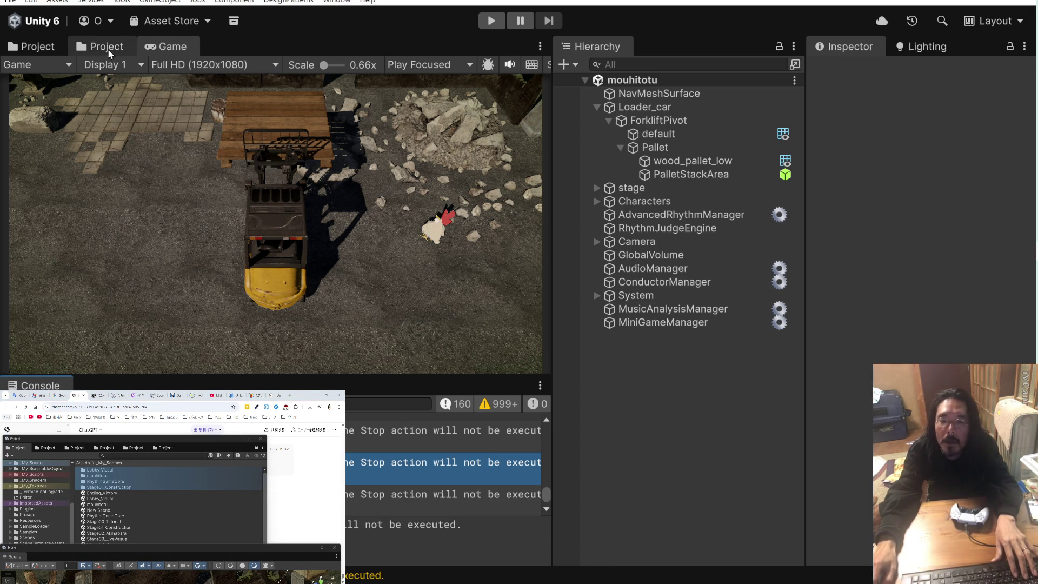
Browse the _My_Prefabs, Utility, Player and Weapon folders in the Project window
left_click(91, 48)
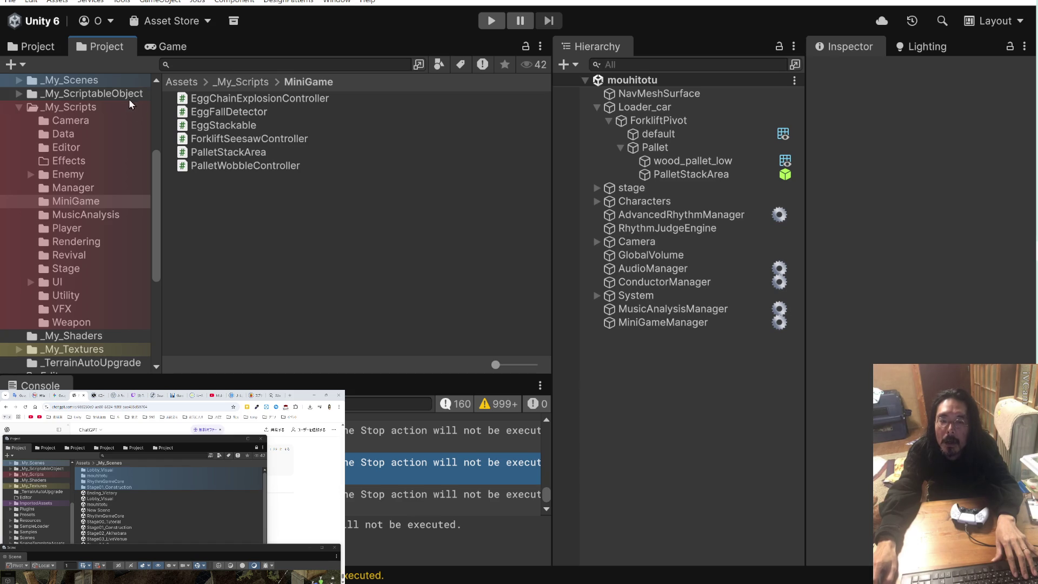
scroll(135, 158, "up", 5)
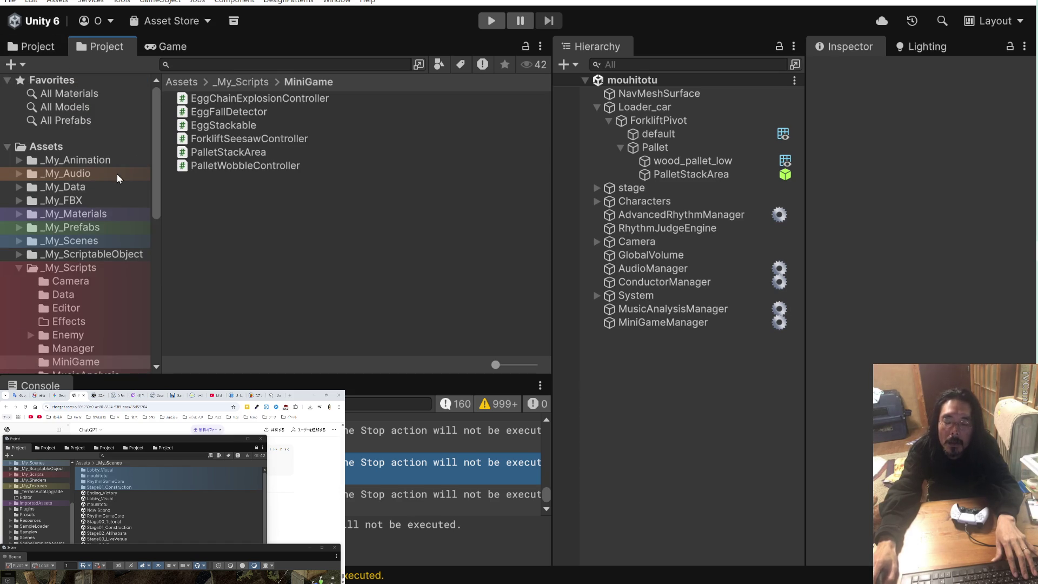
left_click(93, 227)
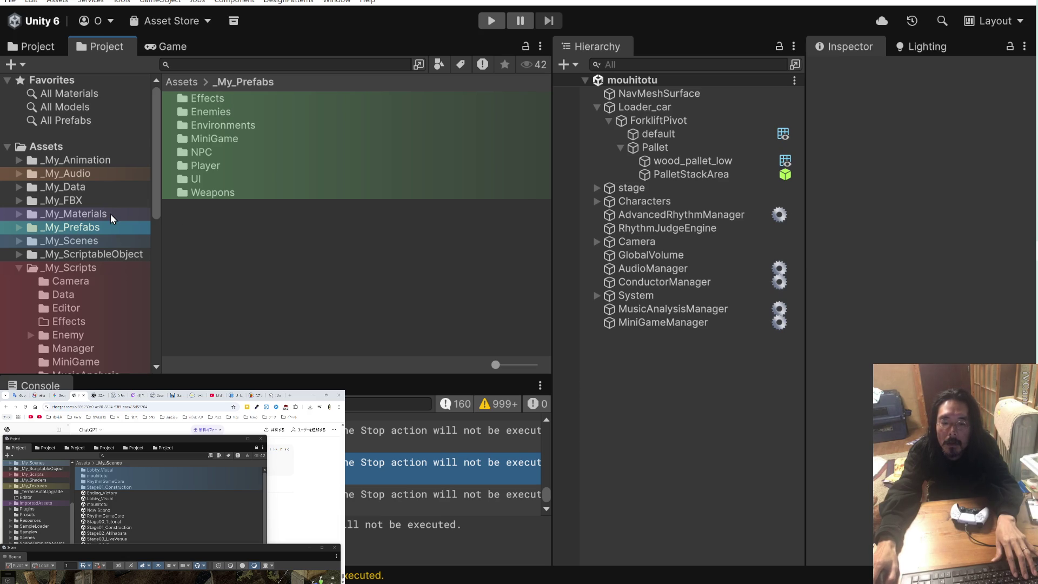
scroll(83, 284, "down", 5)
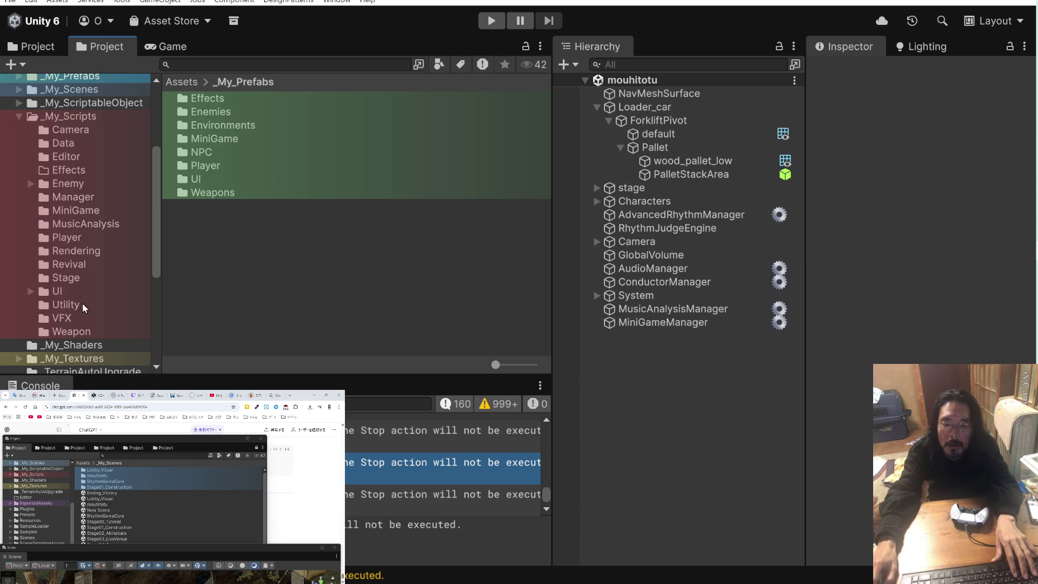
left_click(82, 305)
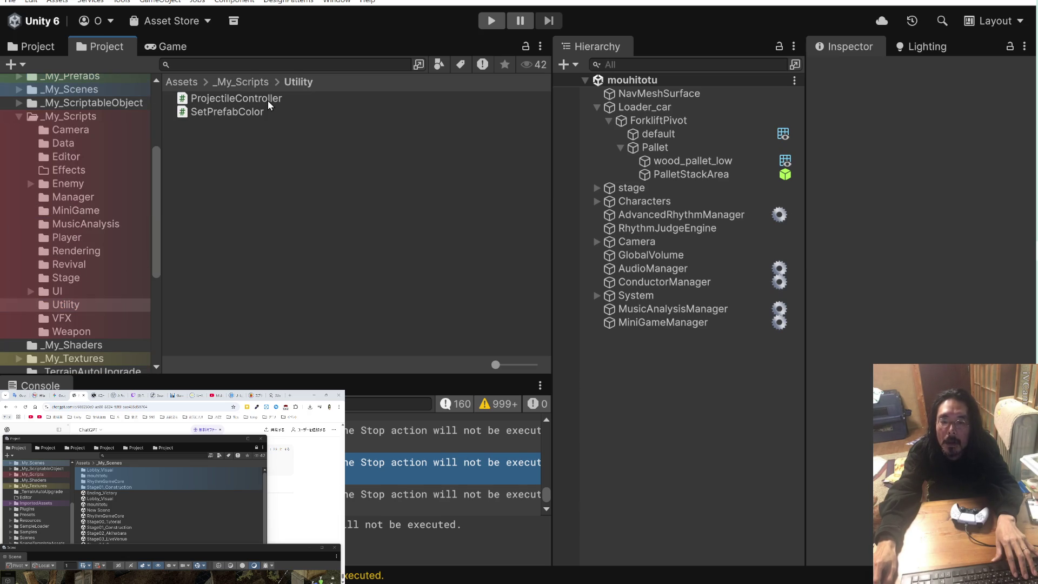
left_click(78, 242)
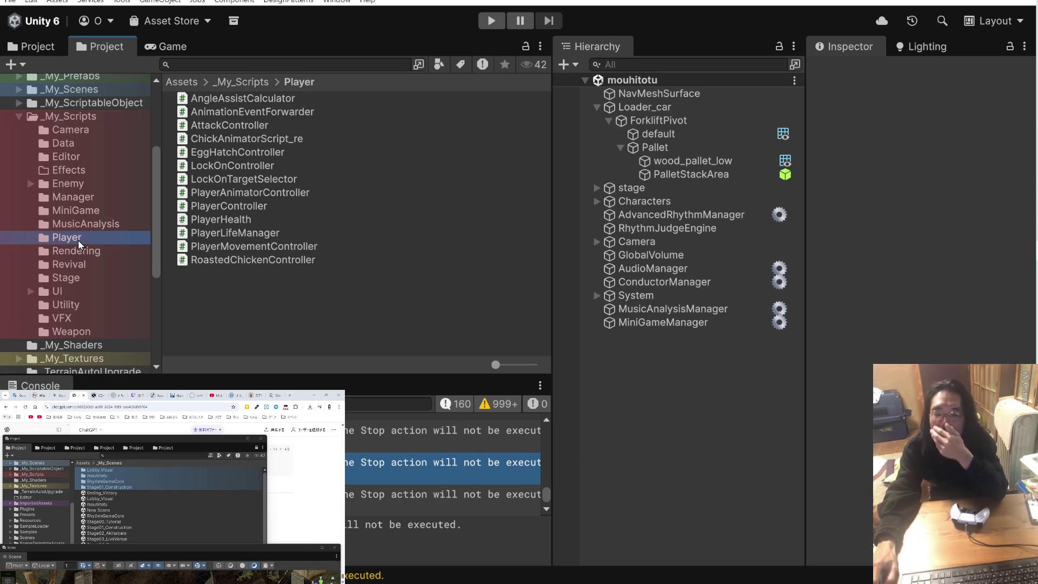
left_click(86, 330)
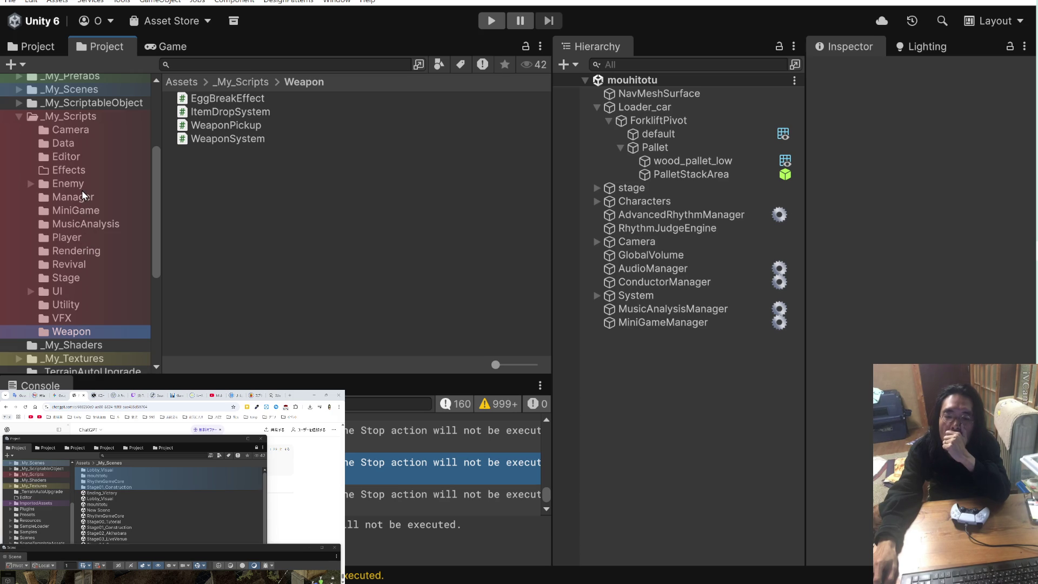
Delete the ProjectileController script from _My_Scripts/Utility
left_click(77, 301)
left_click(267, 99)
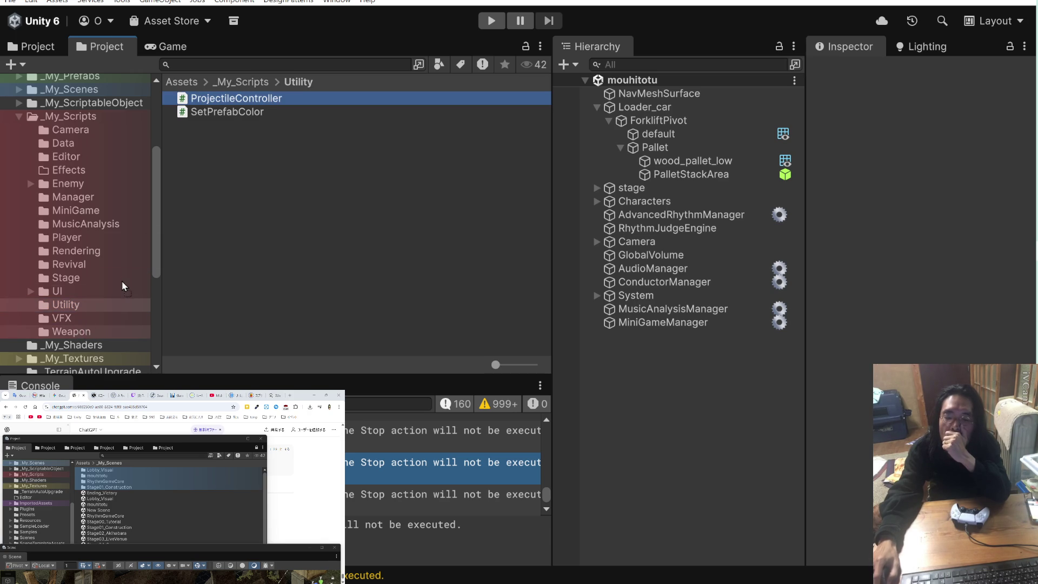
key("shift+Delete")
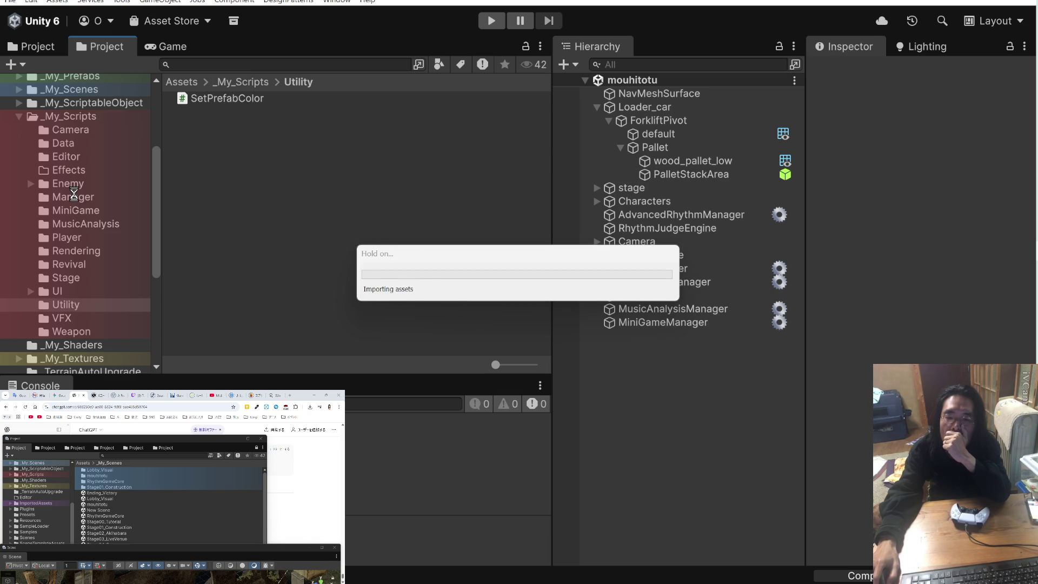
scroll(74, 194, "up", 3)
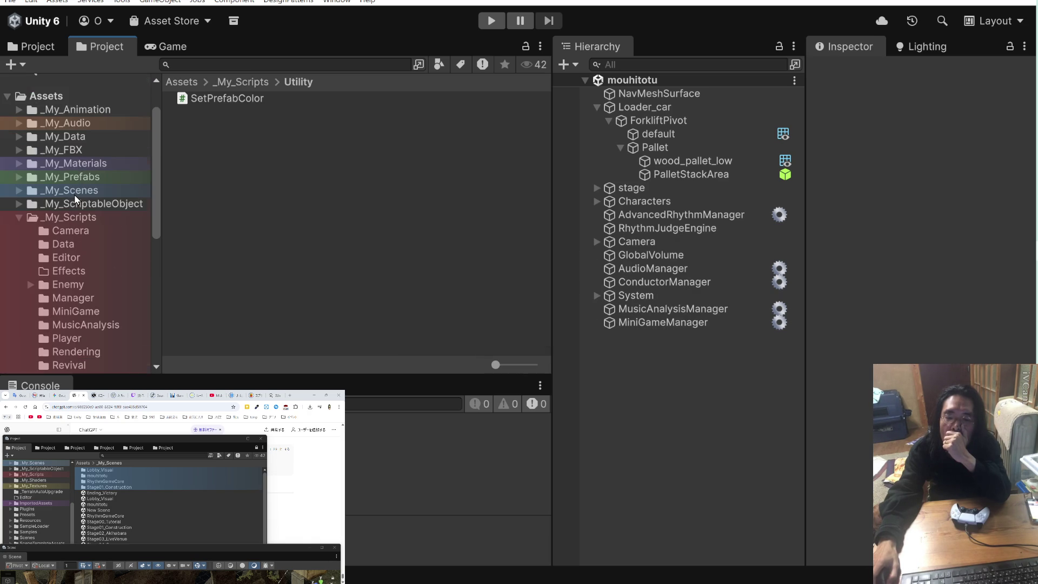
Navigate from _My_Prefabs through Player and Projectiles to the Explosion prefab folder
left_click(73, 179)
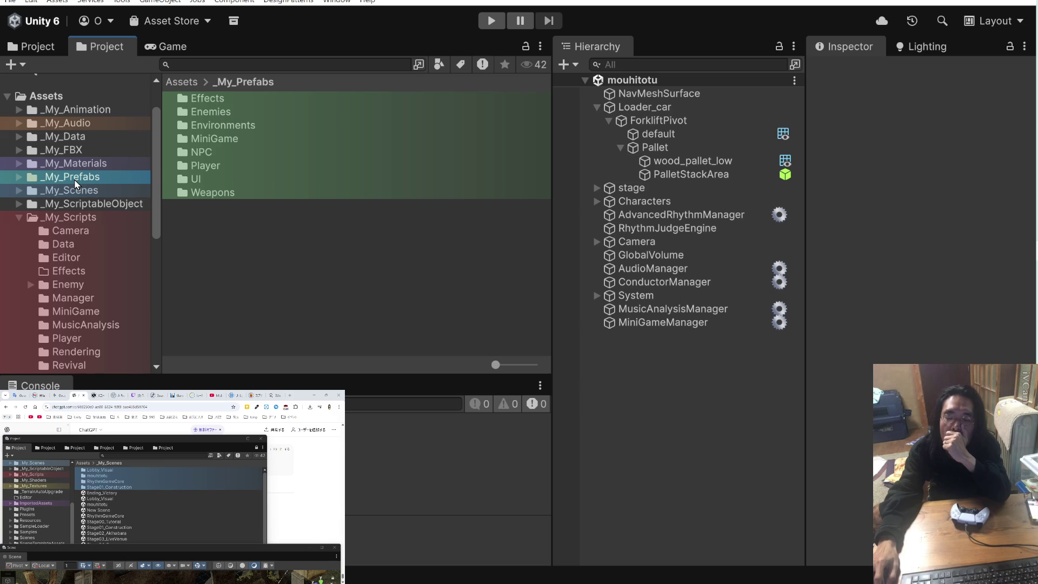
double_click(213, 140)
left_click(244, 84)
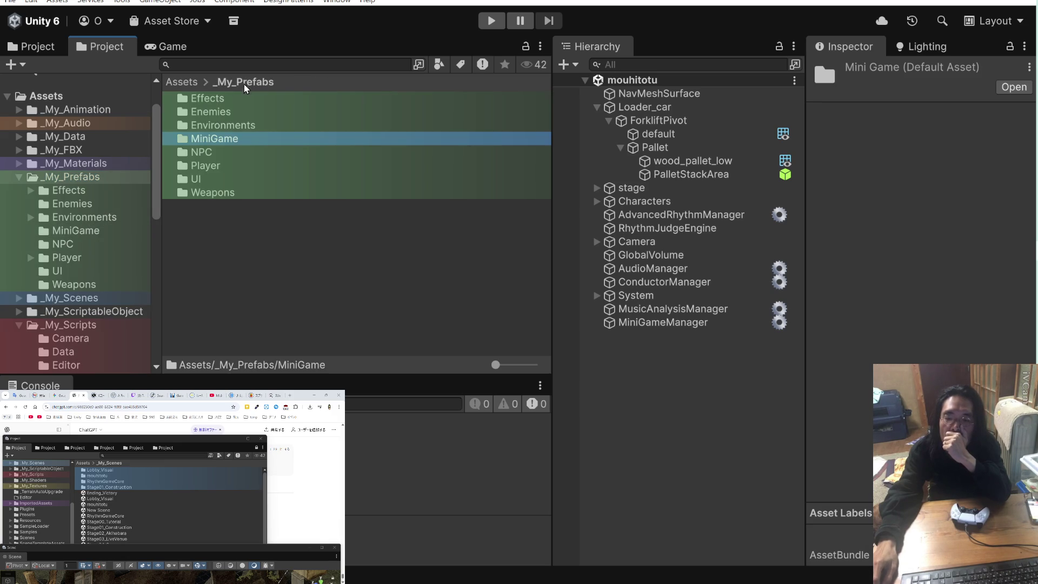
double_click(216, 167)
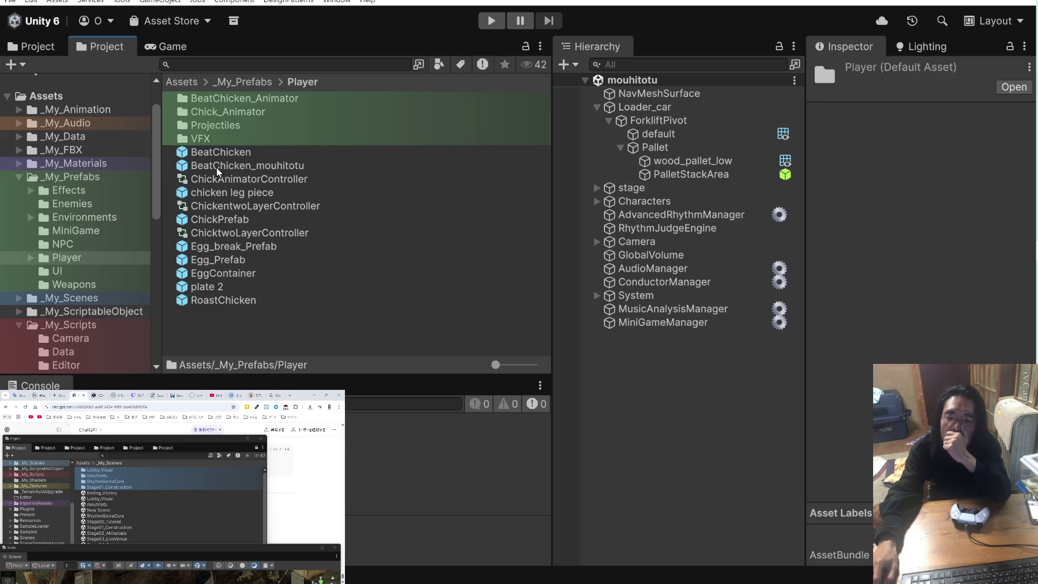
double_click(232, 125)
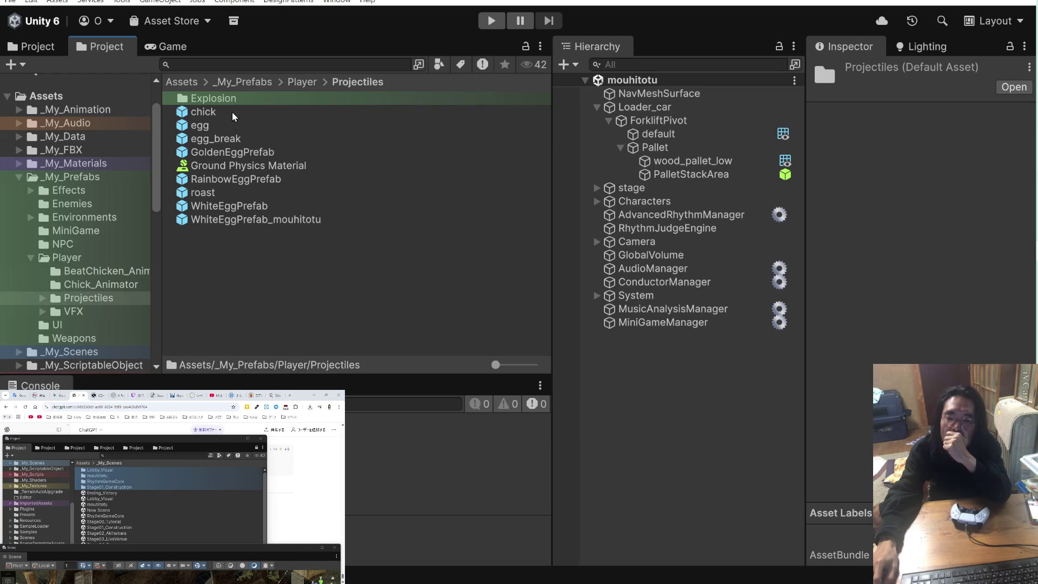
double_click(232, 99)
Open CloudPuffExplosion_06, then CloudPuffExplosion_07, and read the full lifetime warning
left_click(207, 101)
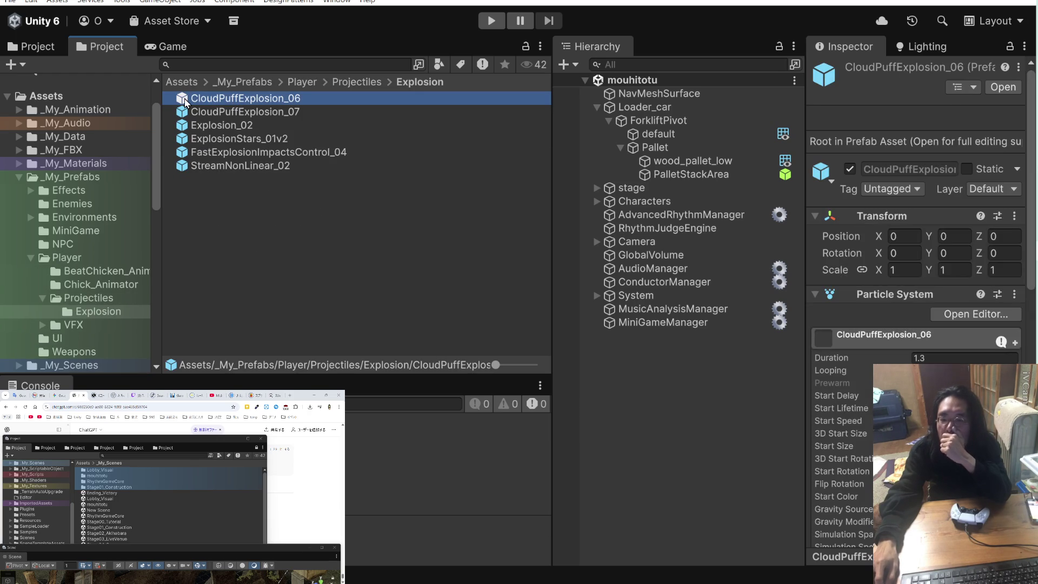
double_click(207, 100)
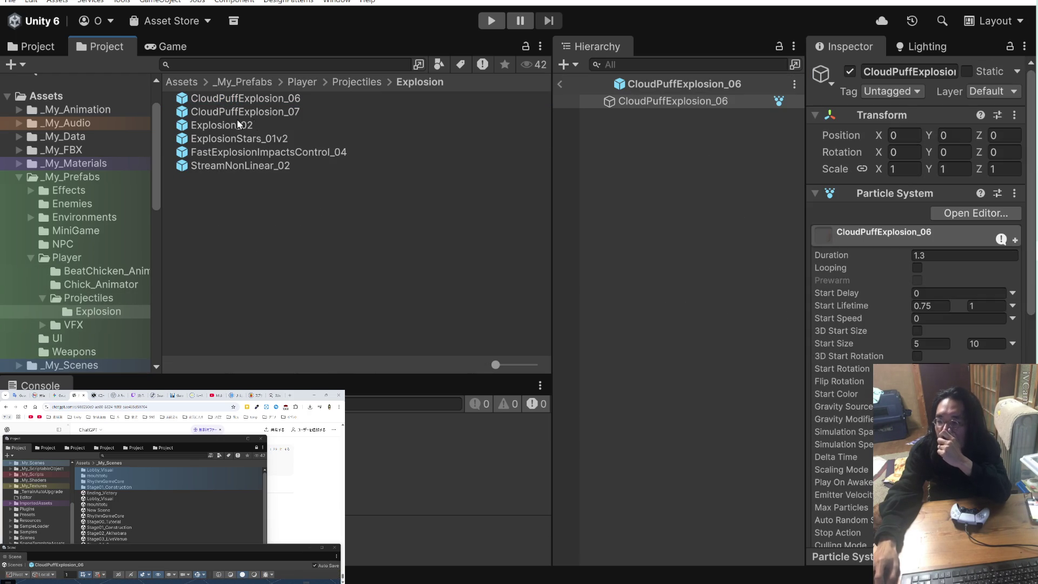
double_click(184, 113)
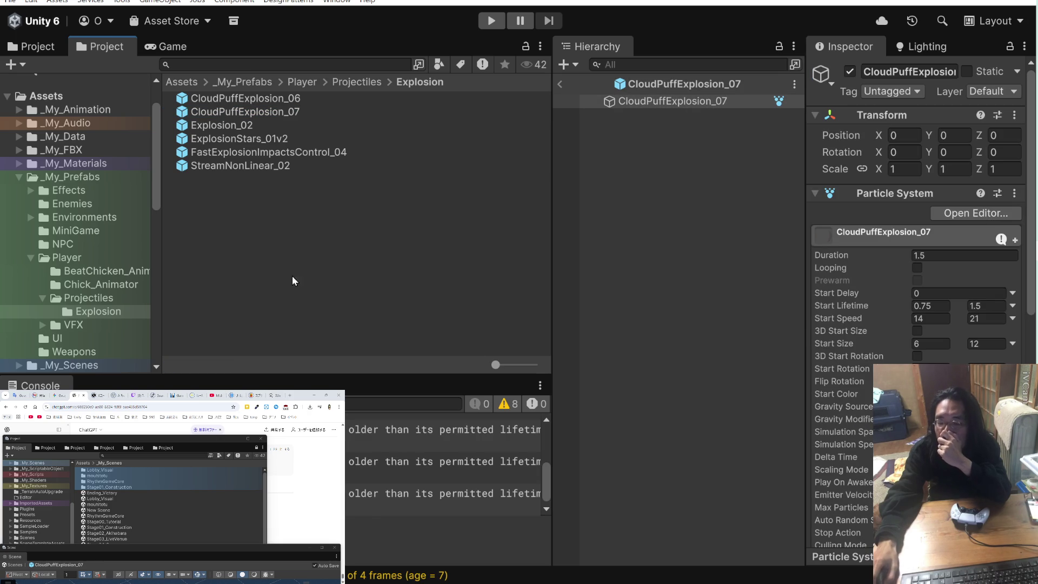
left_click(368, 437)
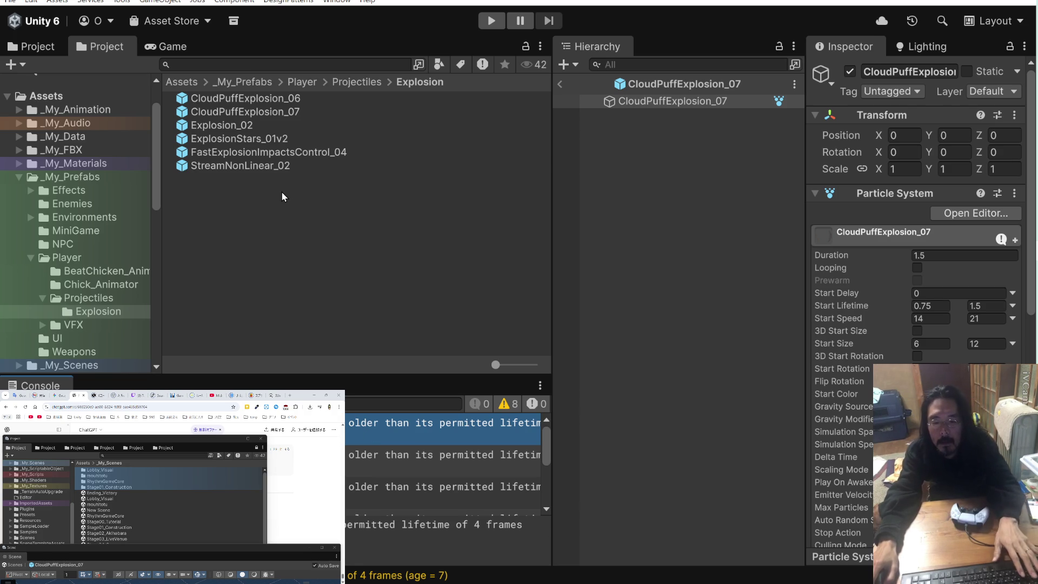
Open Explosion_02 and inspect its Sparks_01a, Sparks_02a, Sparks_02b and Sparks_02 particle settings
double_click(186, 127)
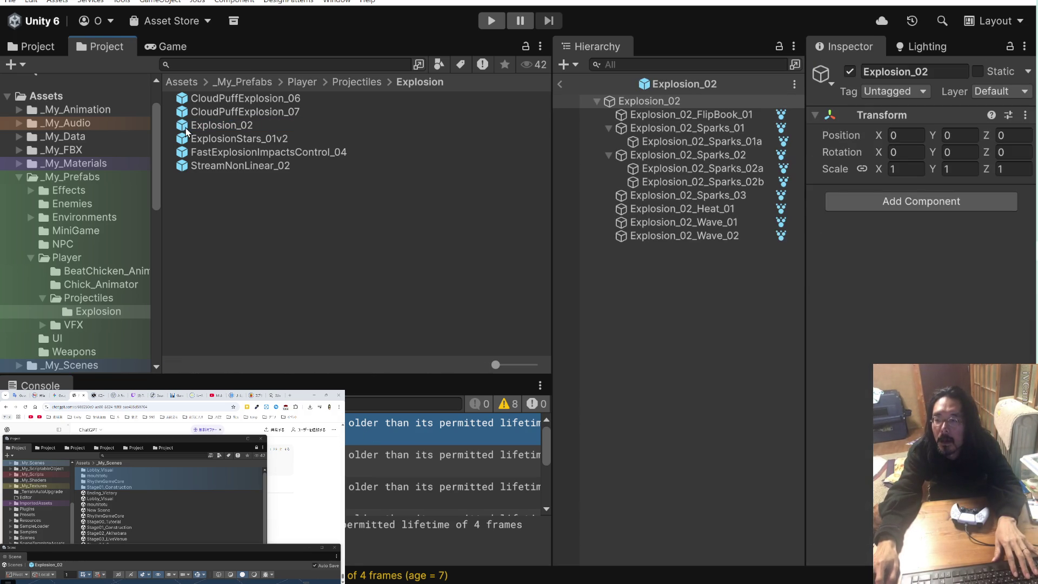
left_click(689, 142)
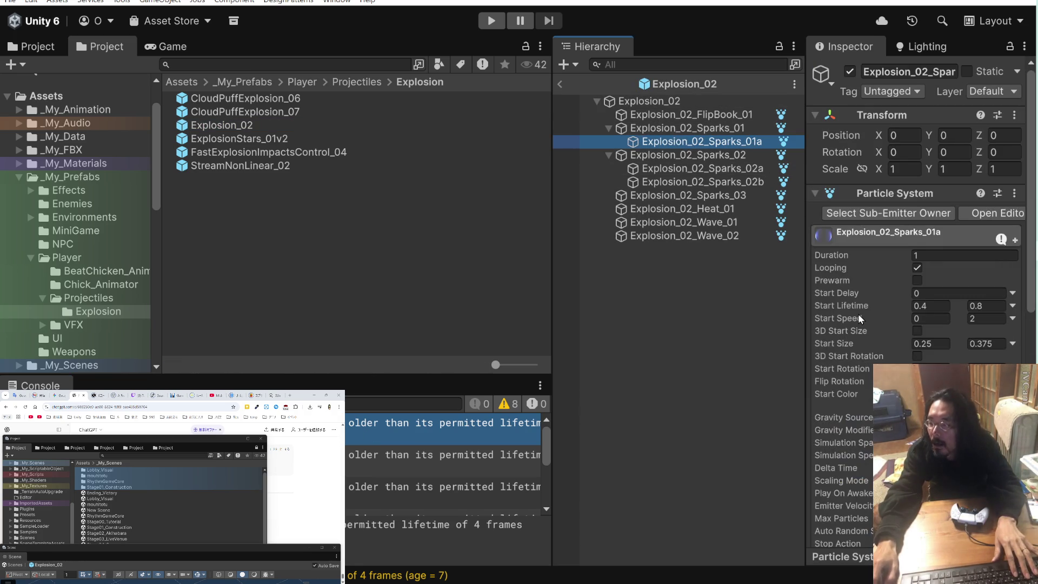
scroll(858, 314, "down", 2)
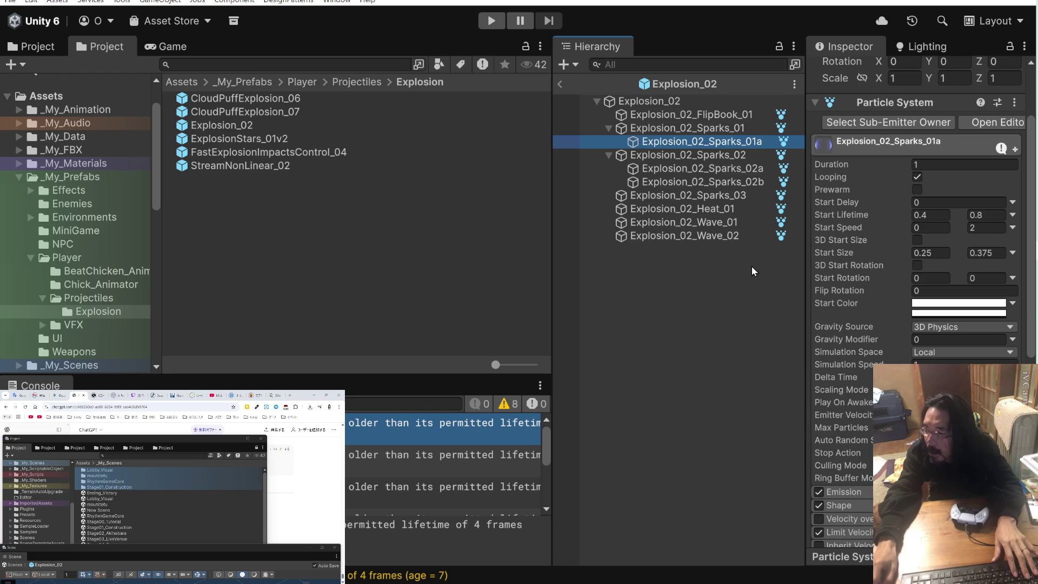
left_click(703, 169)
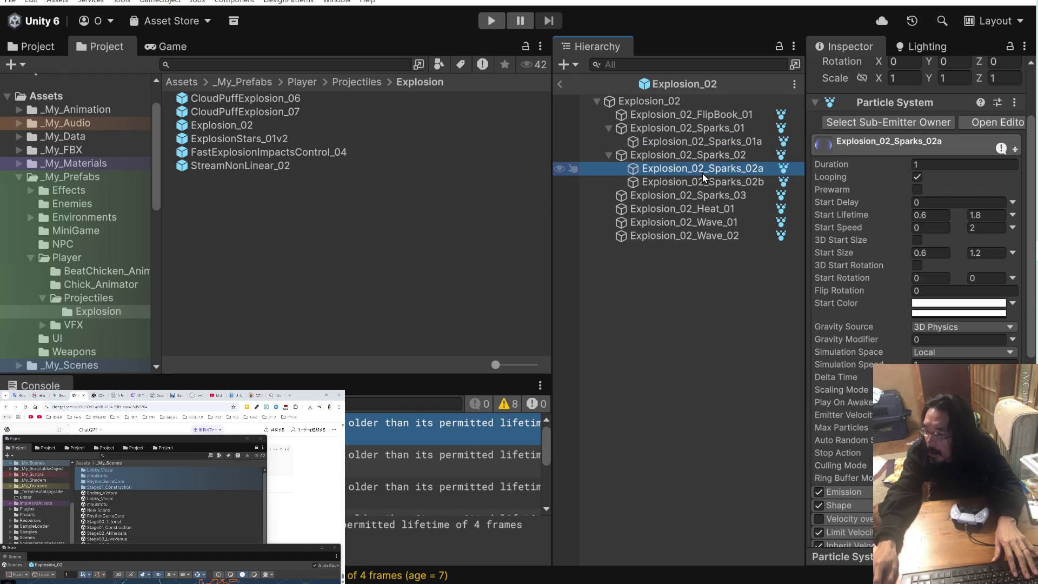
left_click(705, 182)
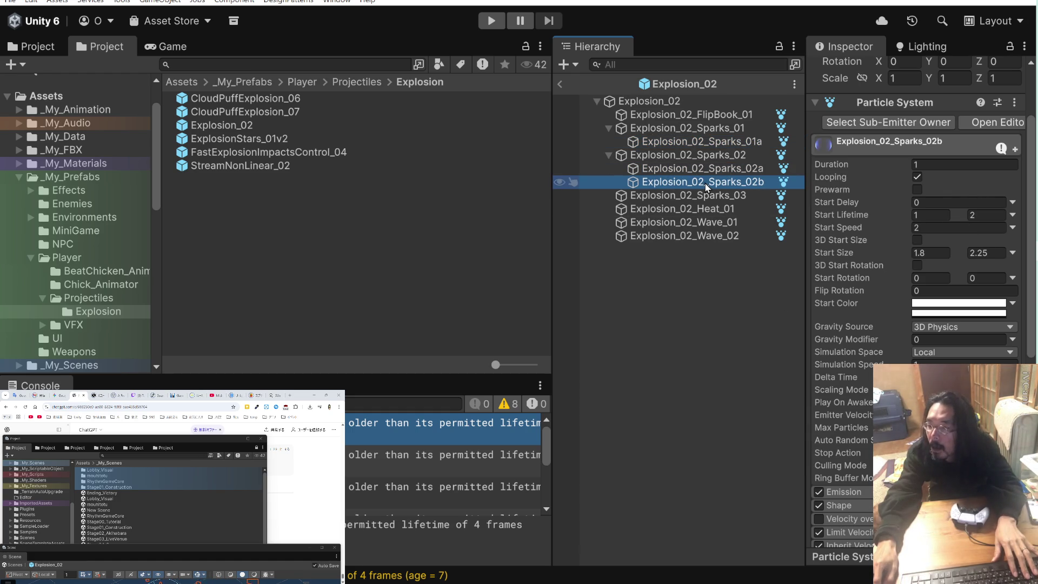
left_click(705, 158)
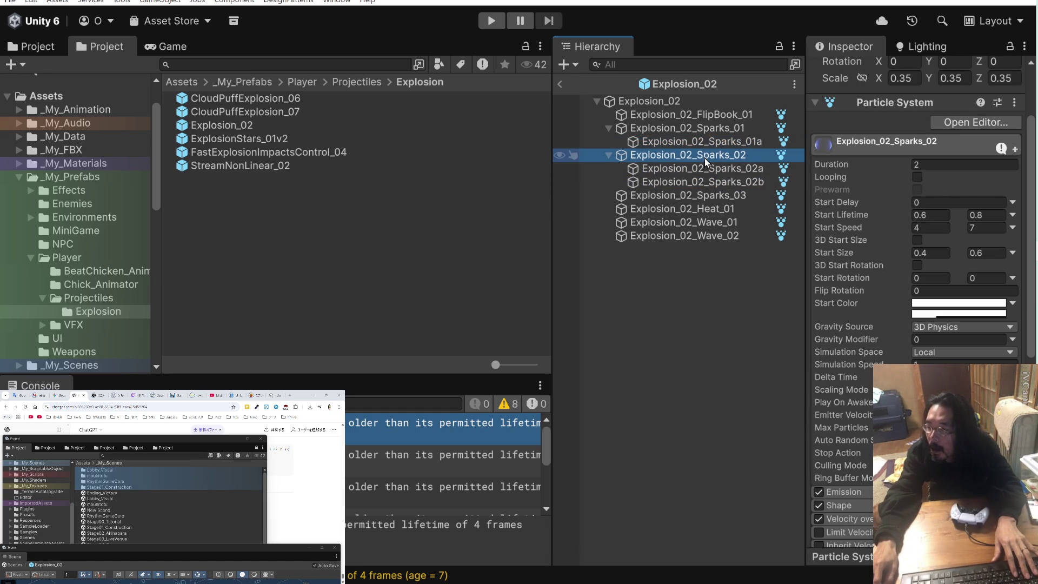
Check the FlipBook_01 and root Explosion_02 settings, then preview ExplosionStars_01v2
left_click(703, 115)
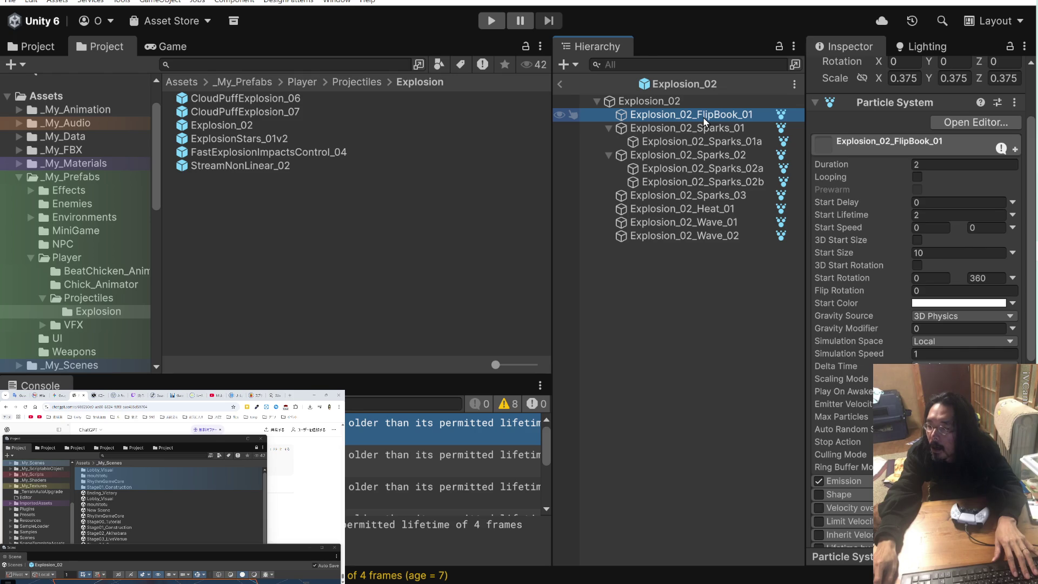
left_click(691, 102)
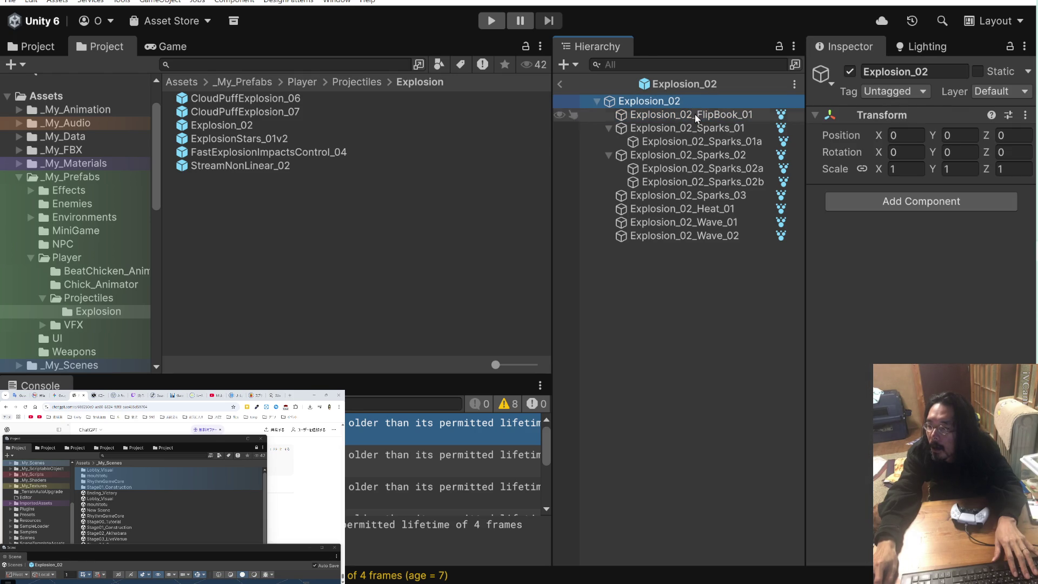
left_click(697, 142)
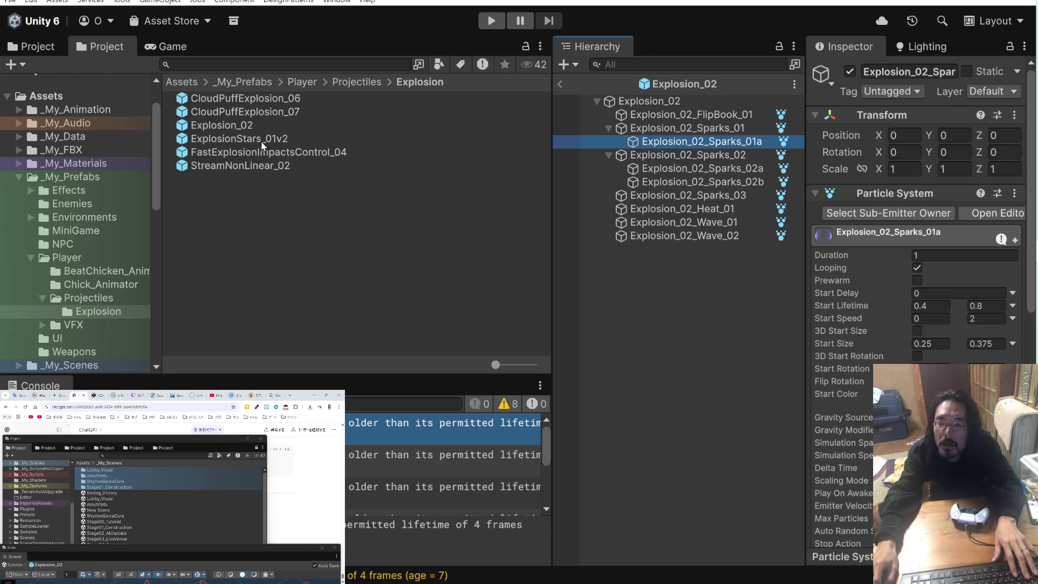
left_click(188, 139)
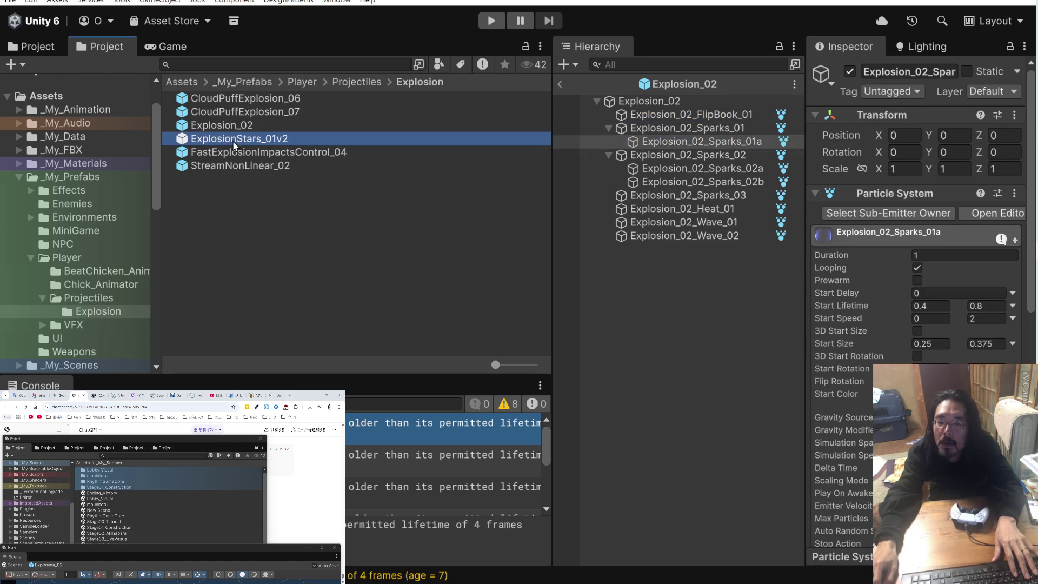
Open ExplosionStars_01v2 and compare its root, 01v2a and 01v2b particle settings
double_click(184, 140)
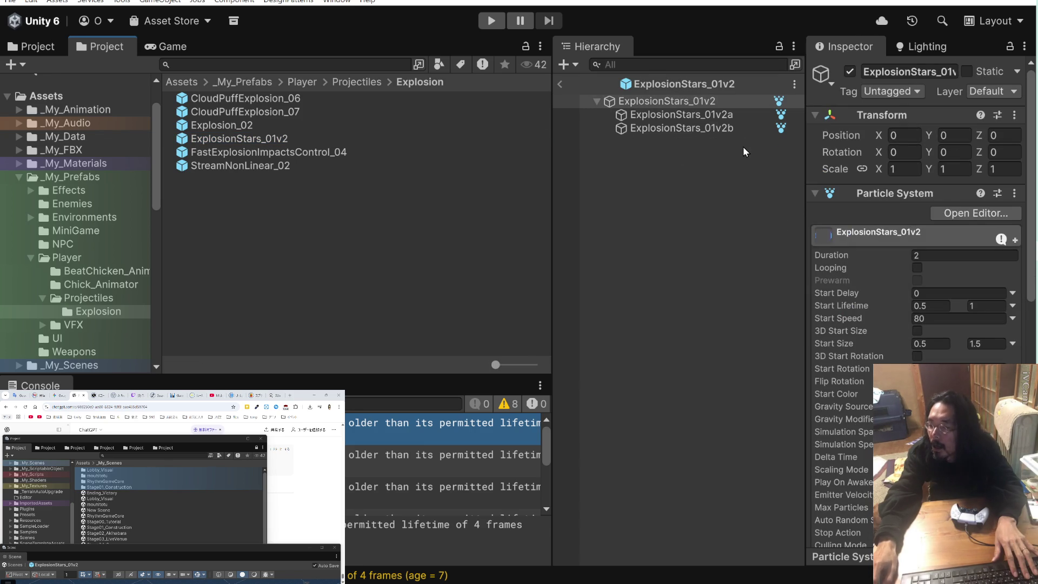
left_click(723, 118)
scroll(860, 407, "down", 5)
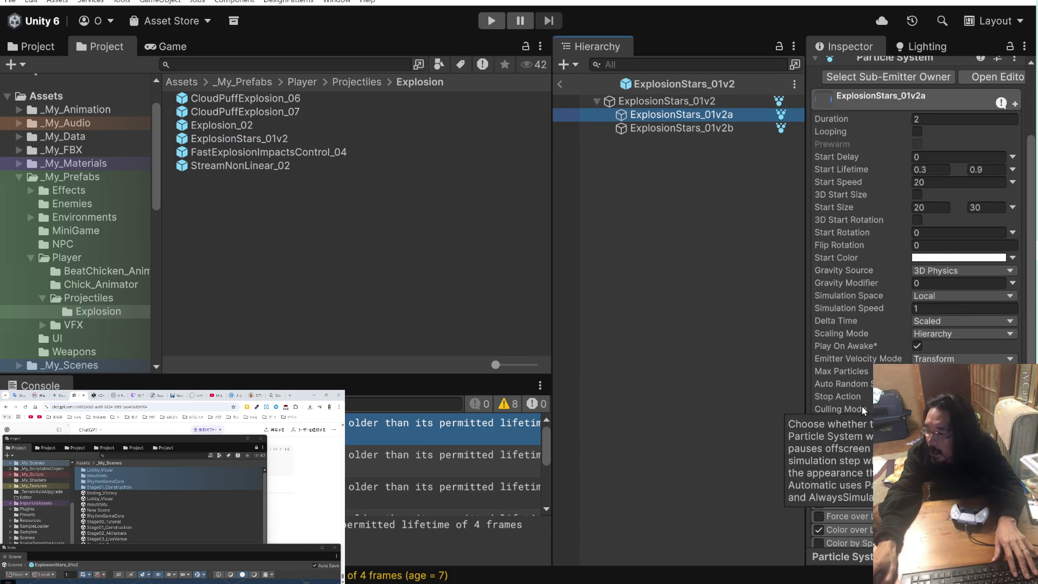
left_click(675, 128, "ctrl")
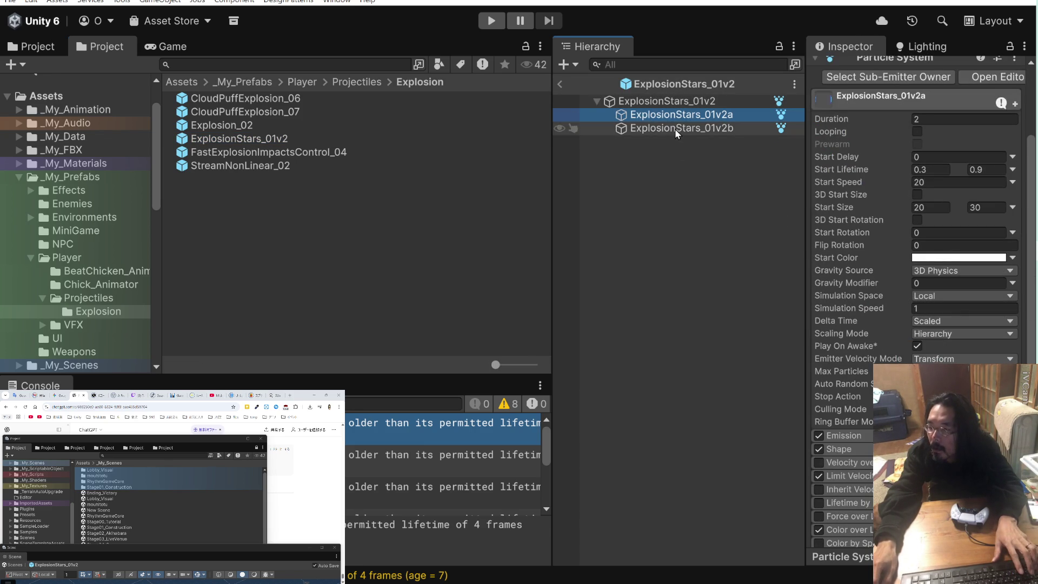
left_click(679, 103)
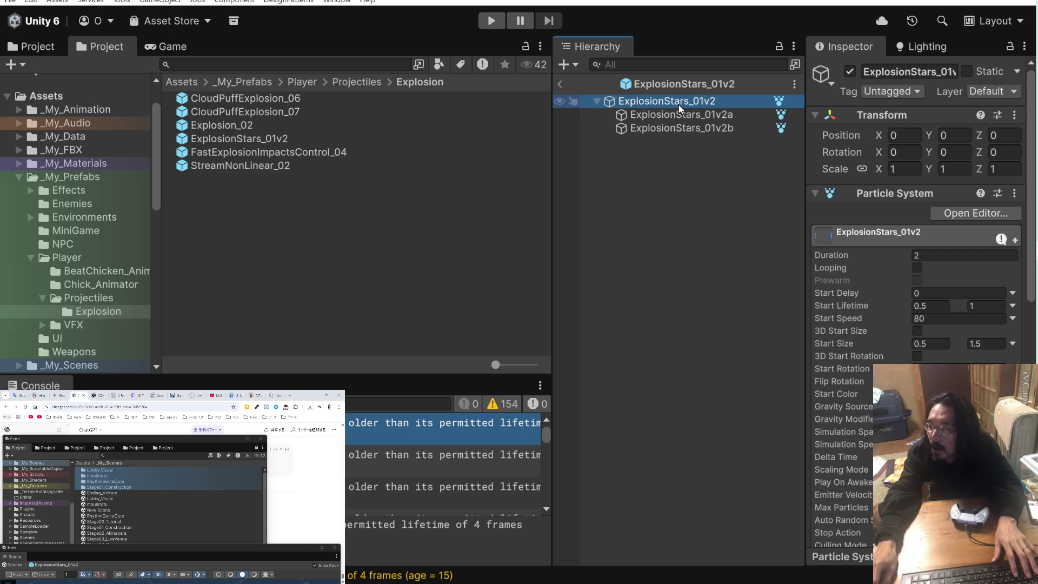
scroll(841, 300, "down", 2)
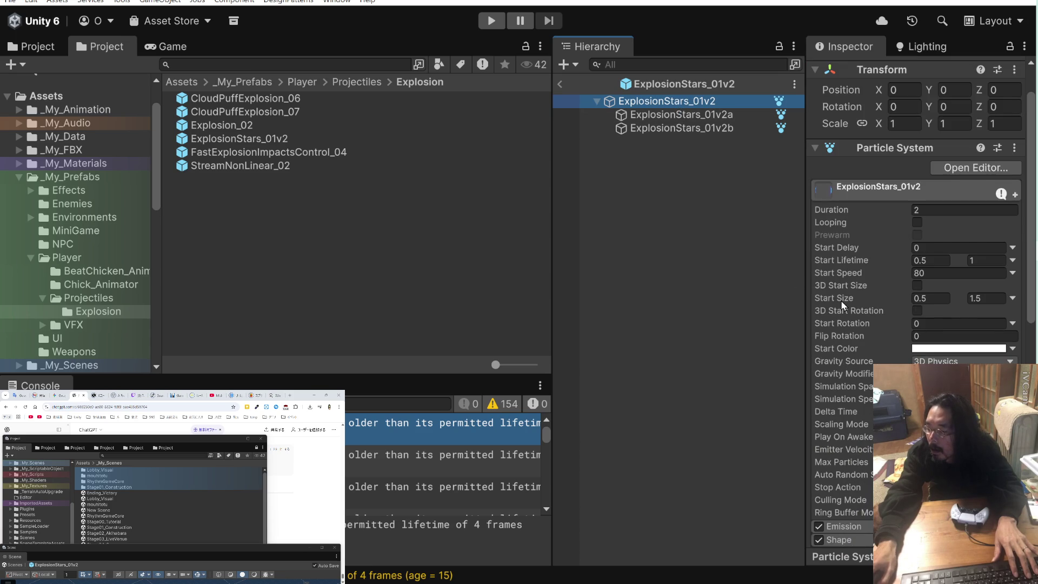
left_click(652, 114)
left_click(657, 128, "ctrl")
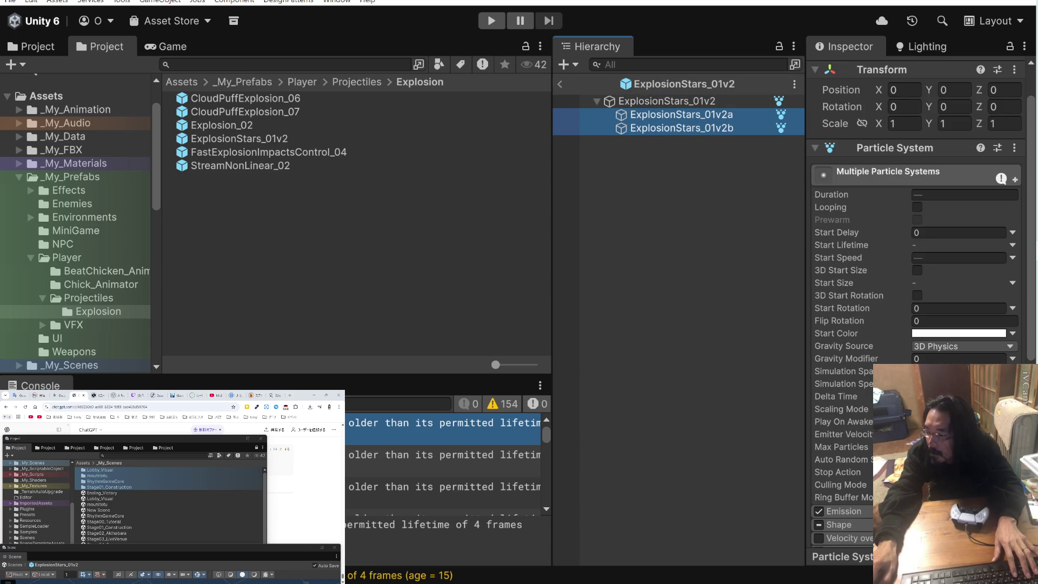
left_click(837, 472)
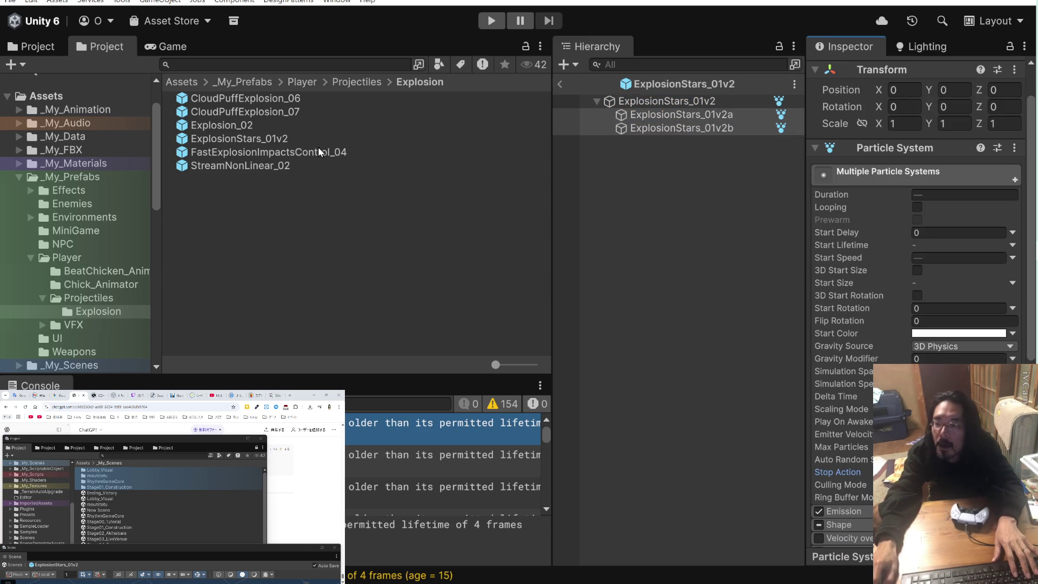
Open FastExplosionImpactsControl_04 and inspect its root and 04a/04b impact particle systems
left_click(288, 152)
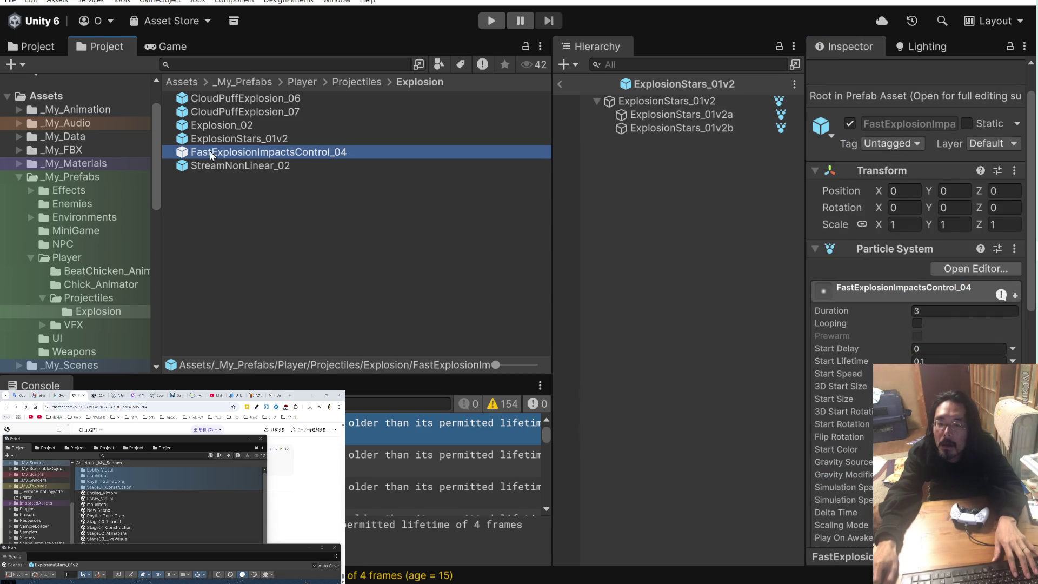
left_click(562, 90)
left_click(284, 151)
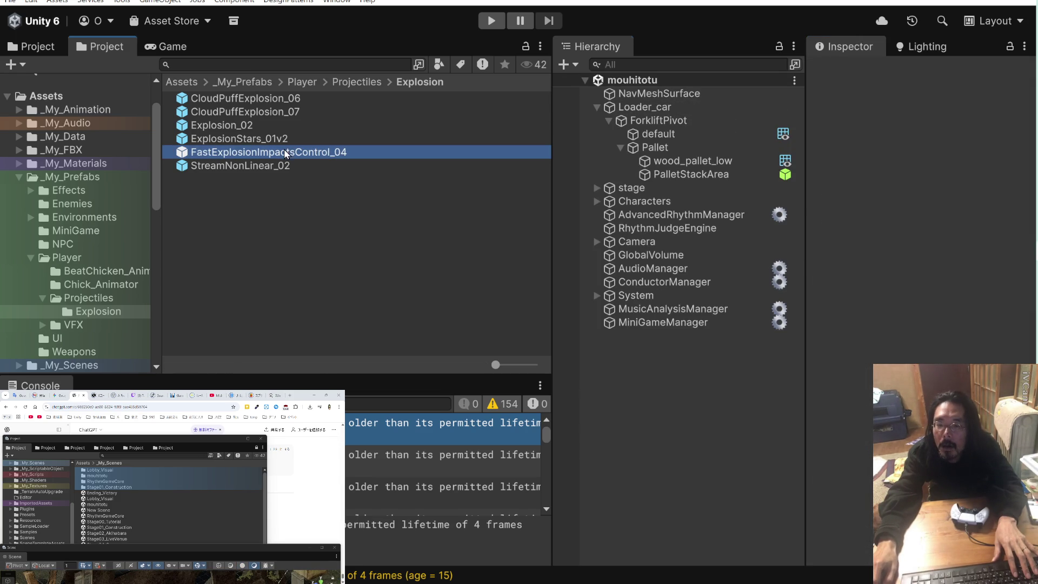
double_click(187, 150)
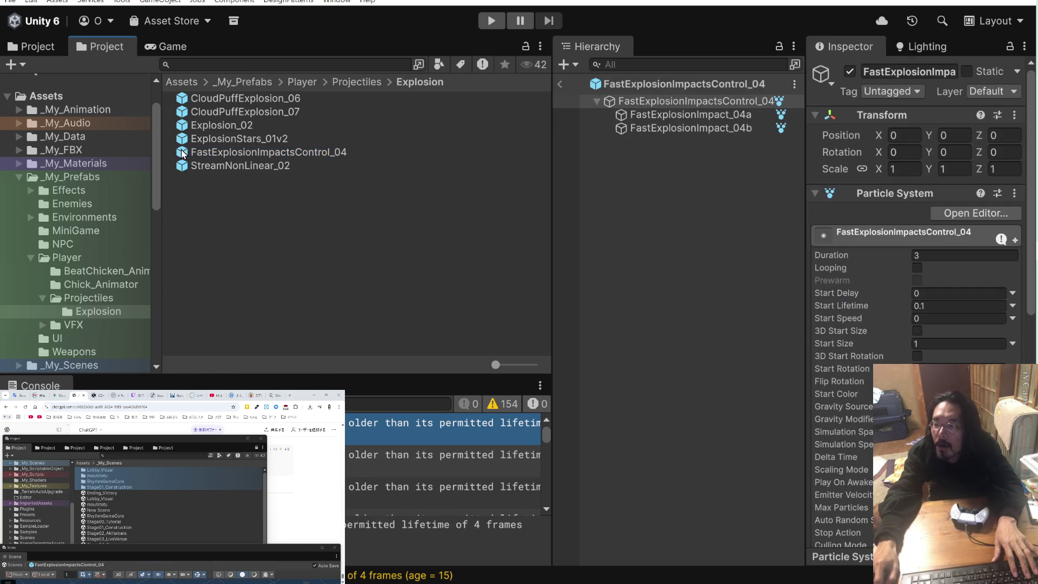
left_click(669, 116)
left_click(667, 127, "shift")
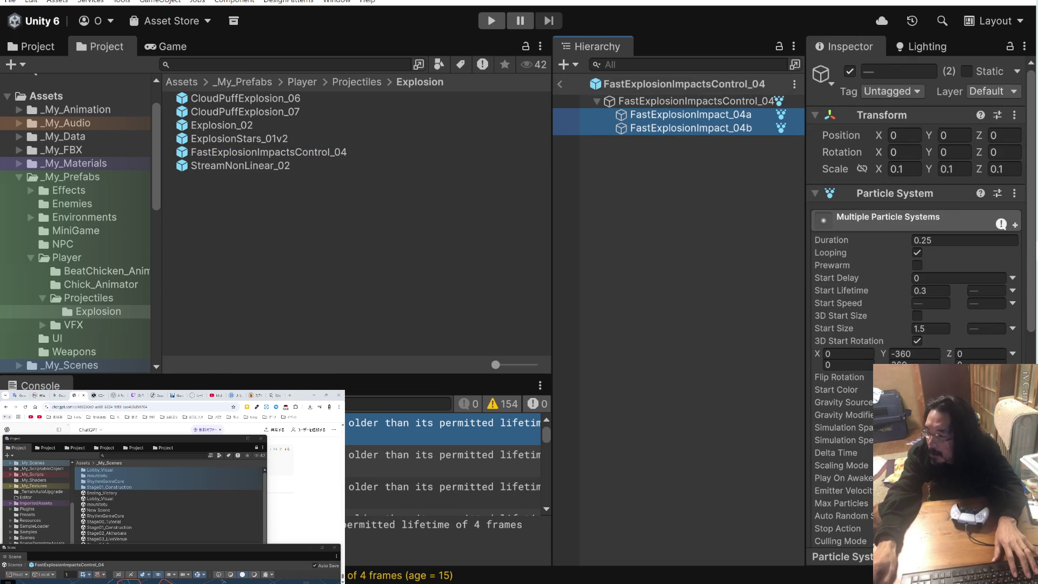
left_click(689, 101)
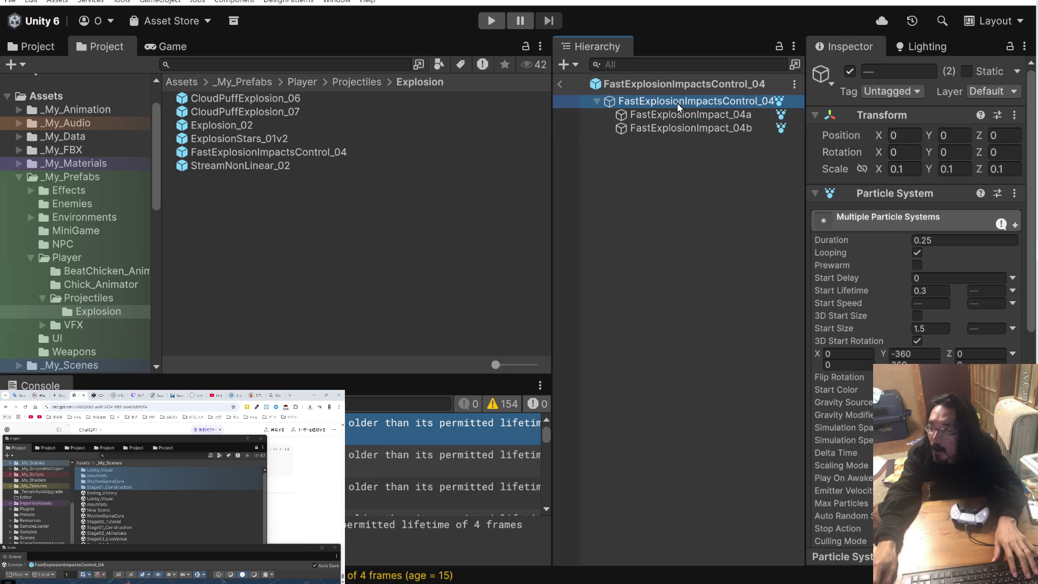
Open the StreamNonLinear_02 prefab and enlarge the Scene view to preview it
left_click(264, 165)
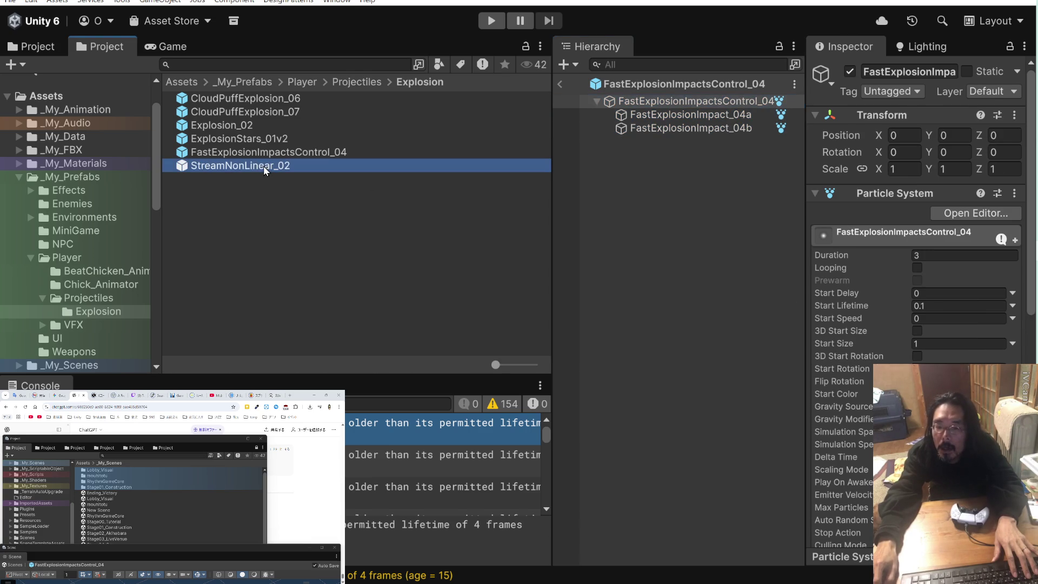
double_click(179, 165)
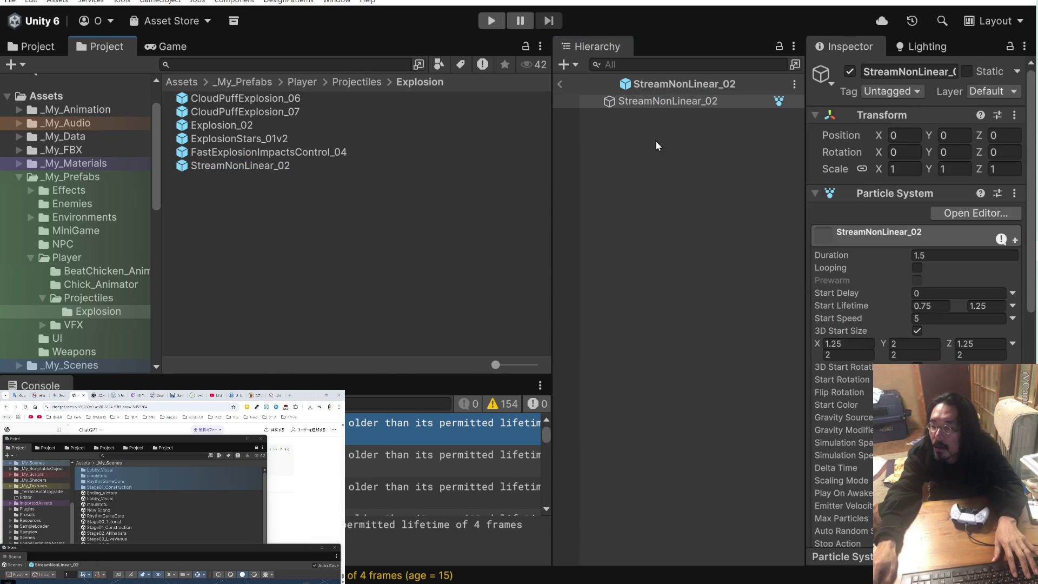
left_click(610, 100)
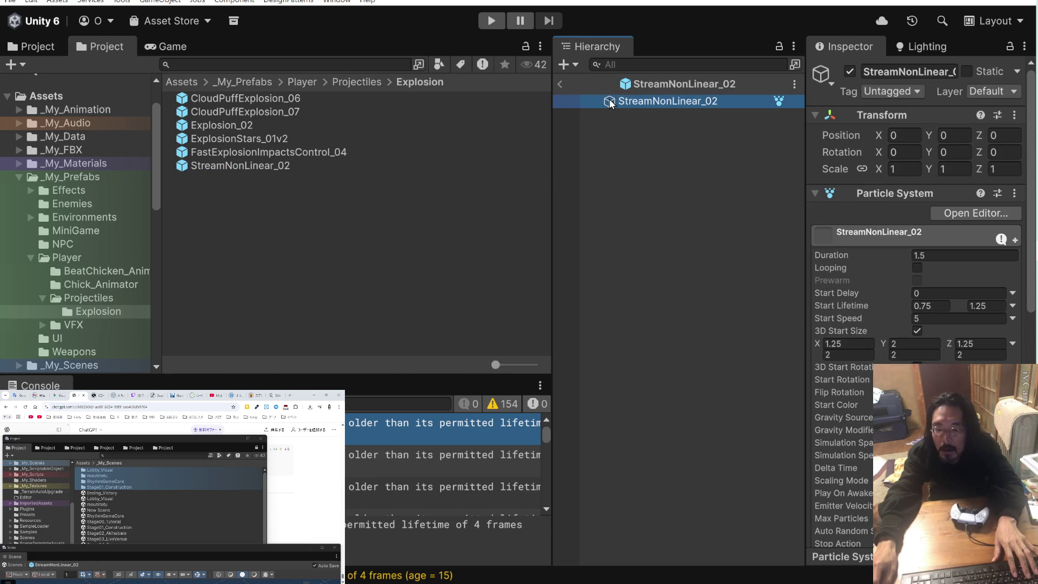
double_click(276, 547)
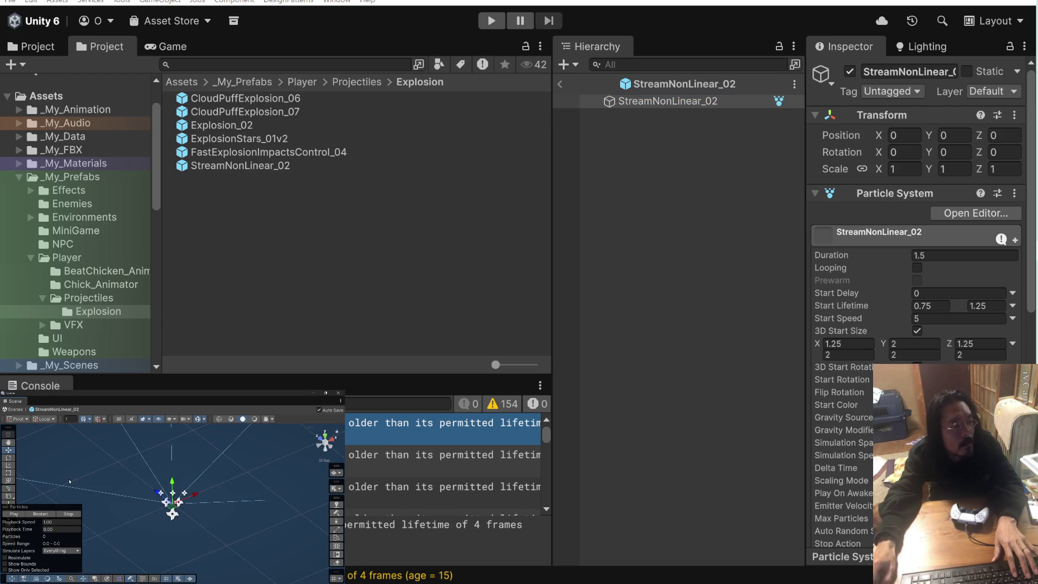
Play the StreamNonLinear_02 stream preview, run the game briefly, and open CloudPuffExplosion_06
left_click(14, 513)
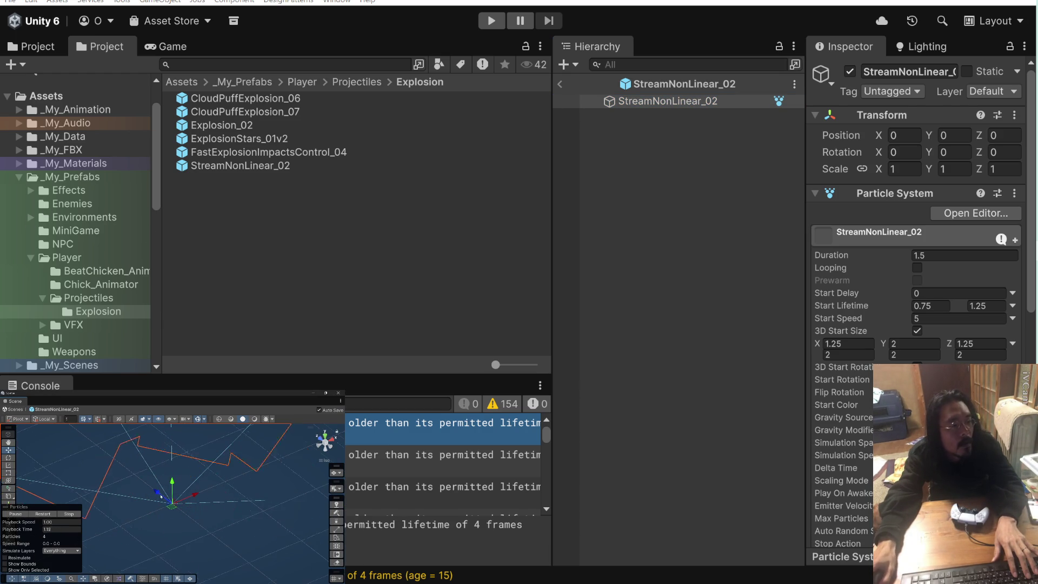
scroll(162, 497, "down", 5)
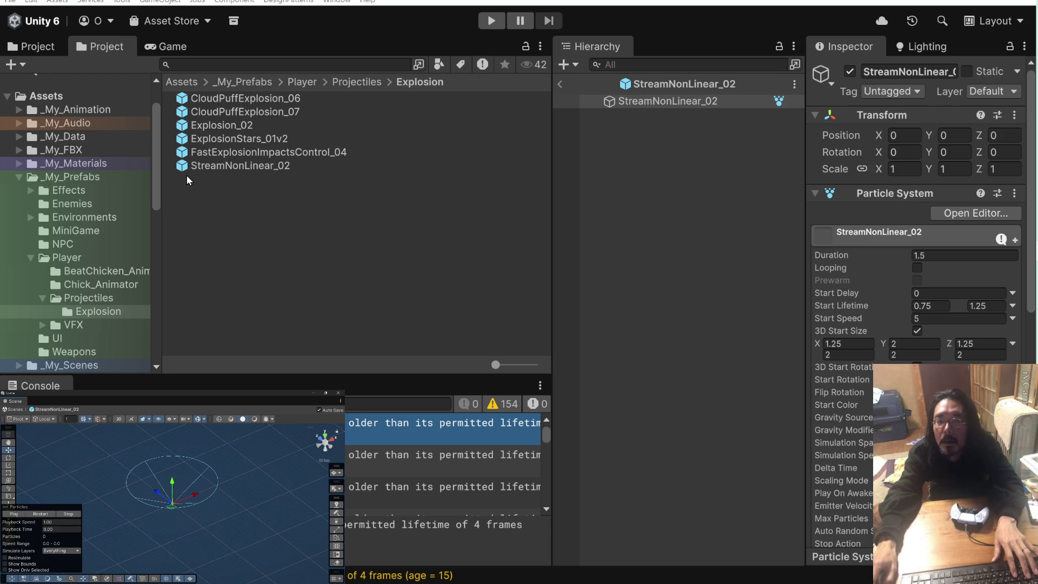
left_click(494, 22)
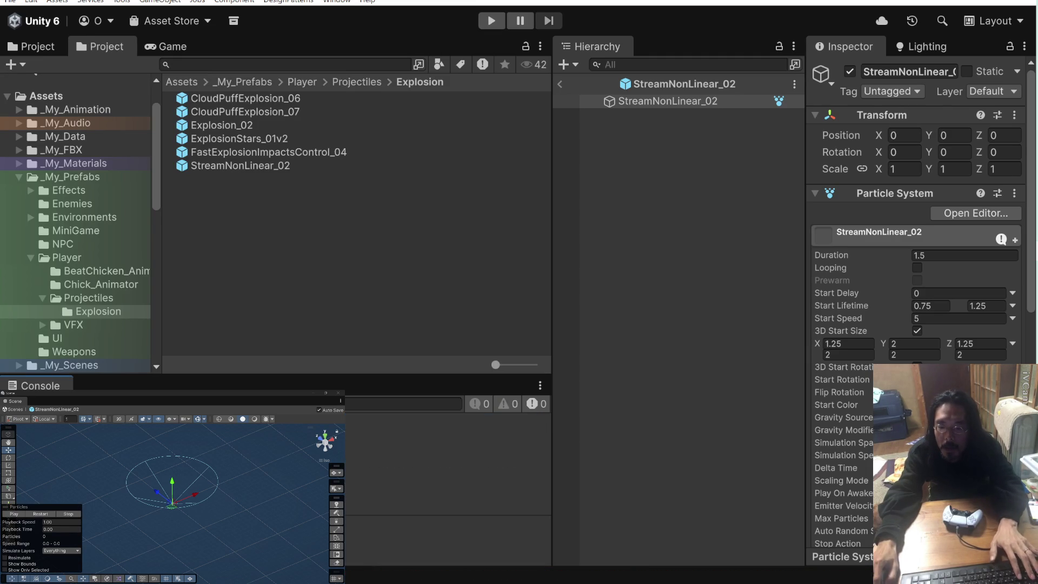
double_click(206, 99)
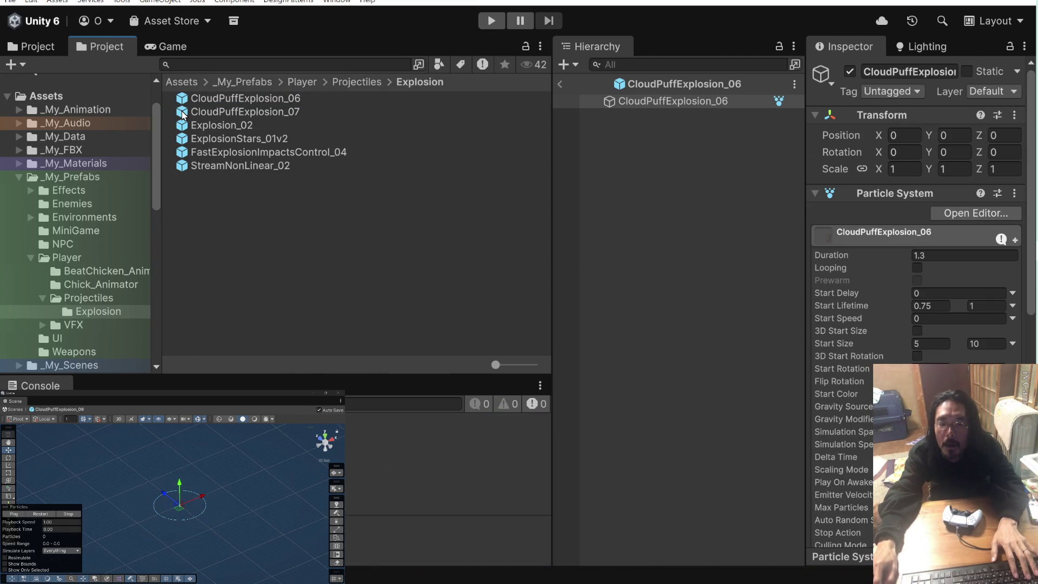
Cycle through CloudPuffExplosion_06, CloudPuffExplosion_07 and Explosion_02, then select CloudPuffExplosion_06's 1.3 Duration
left_click(183, 100)
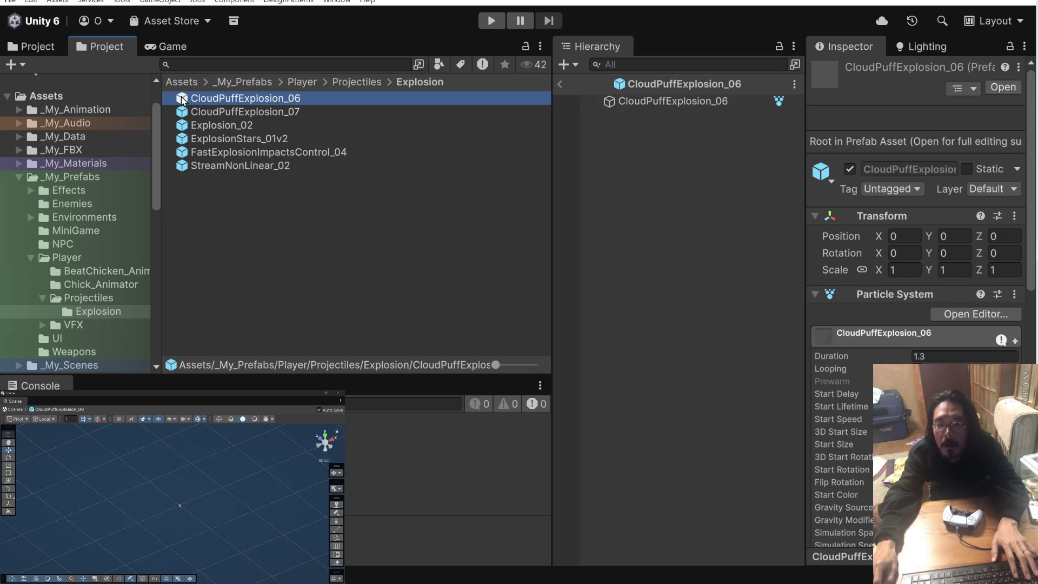
double_click(183, 100)
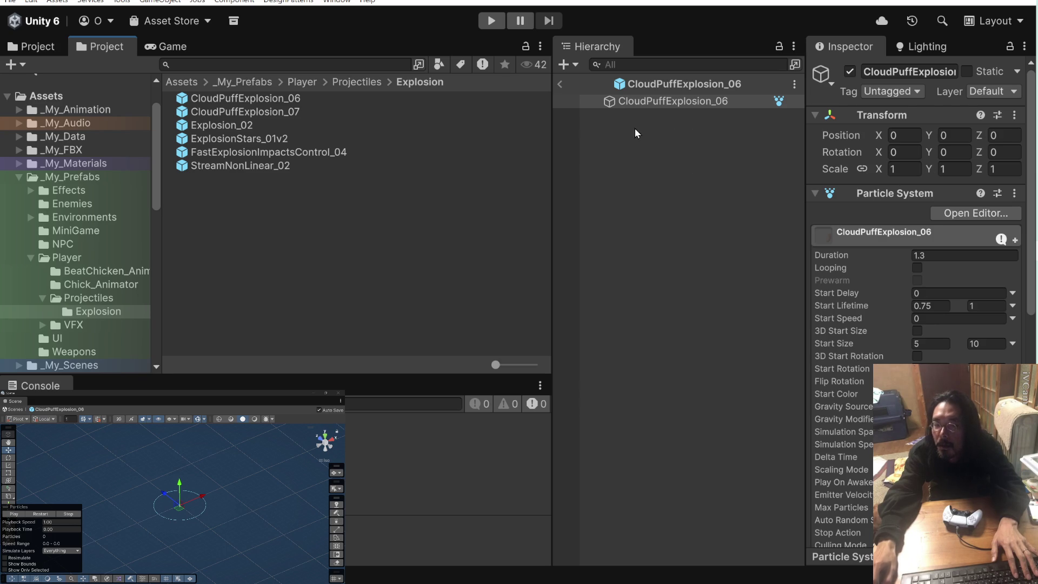
double_click(190, 111)
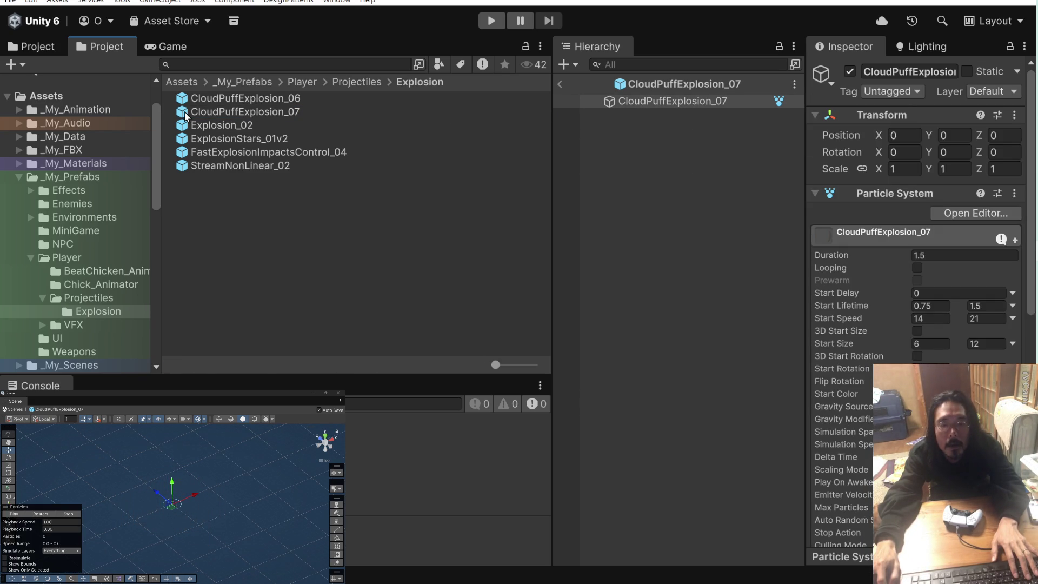
double_click(183, 126)
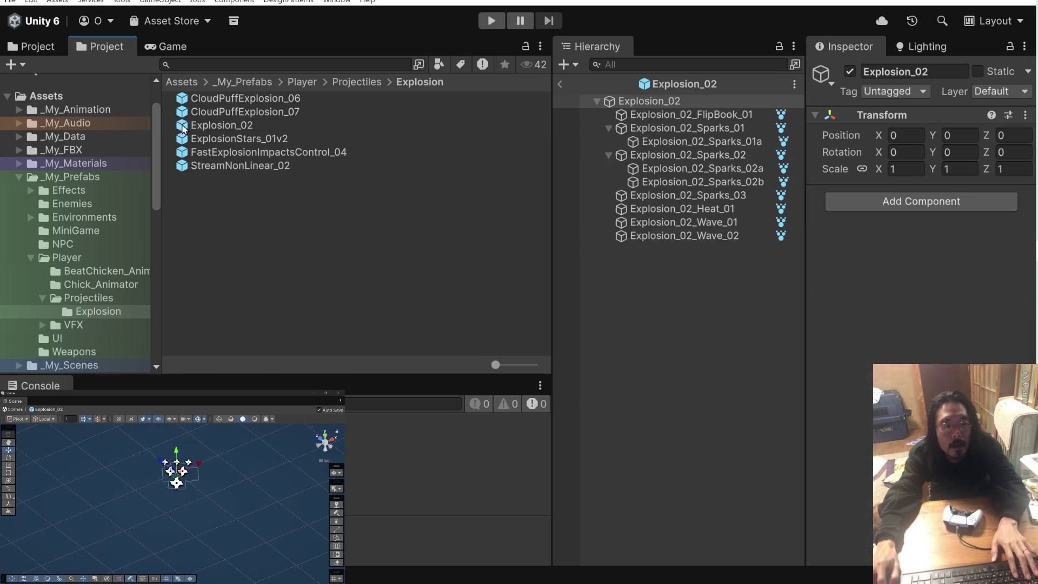
double_click(184, 99)
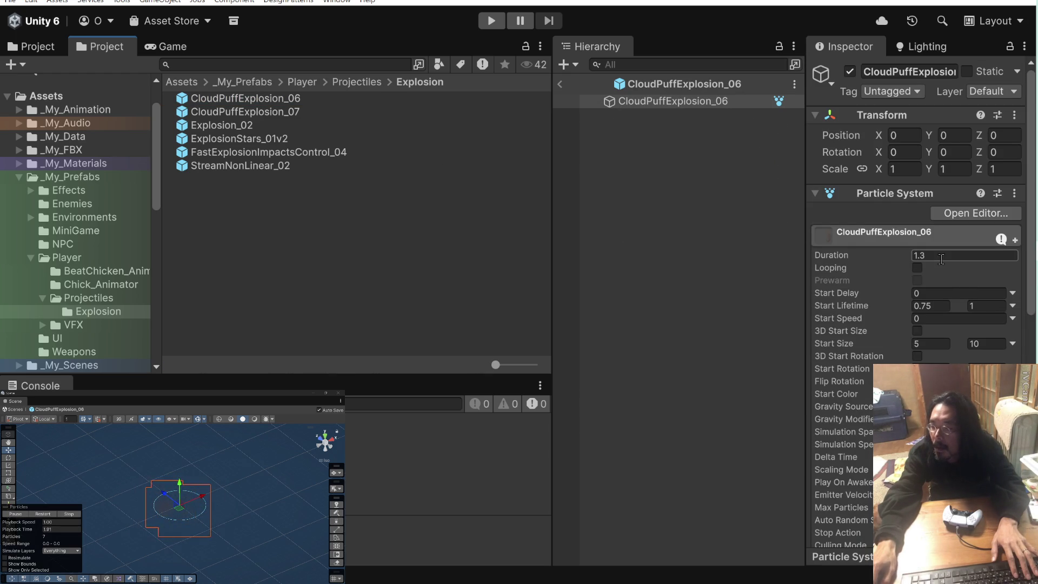
left_click(938, 256)
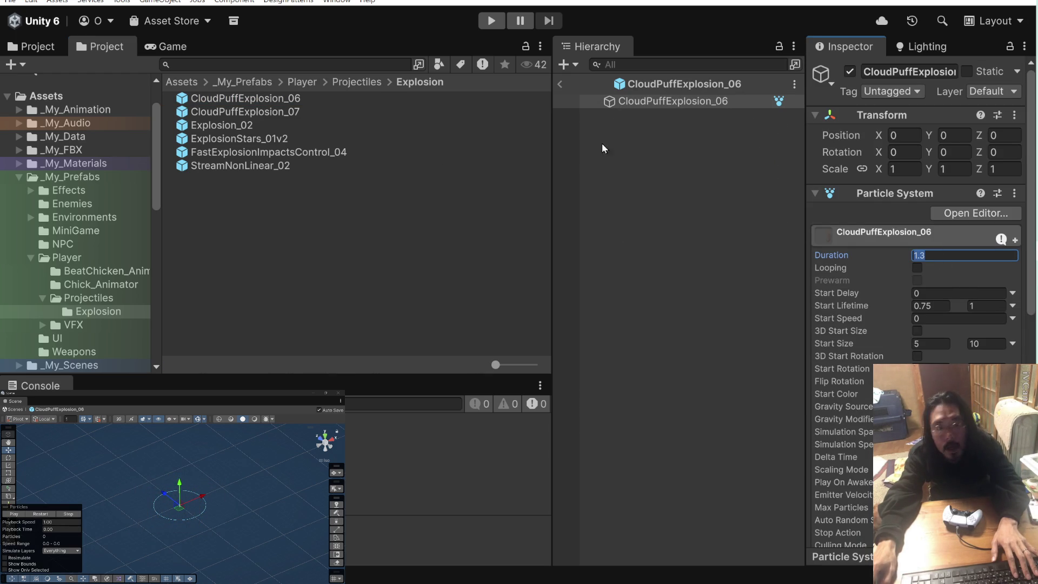
Switch to the browser and change it to the stream manager page
key("alt+Tab")
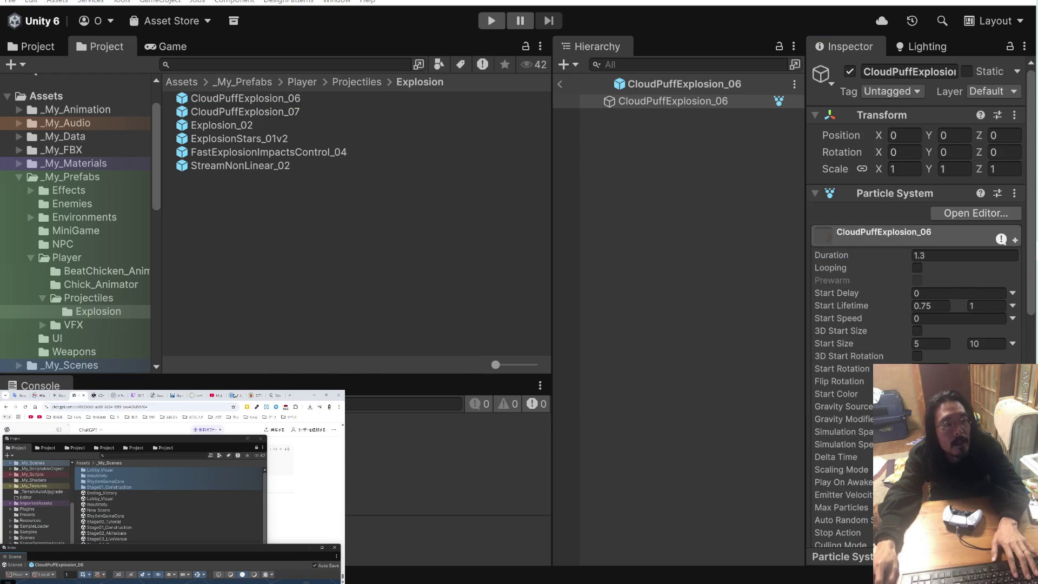
left_click(178, 399)
left_click(140, 395)
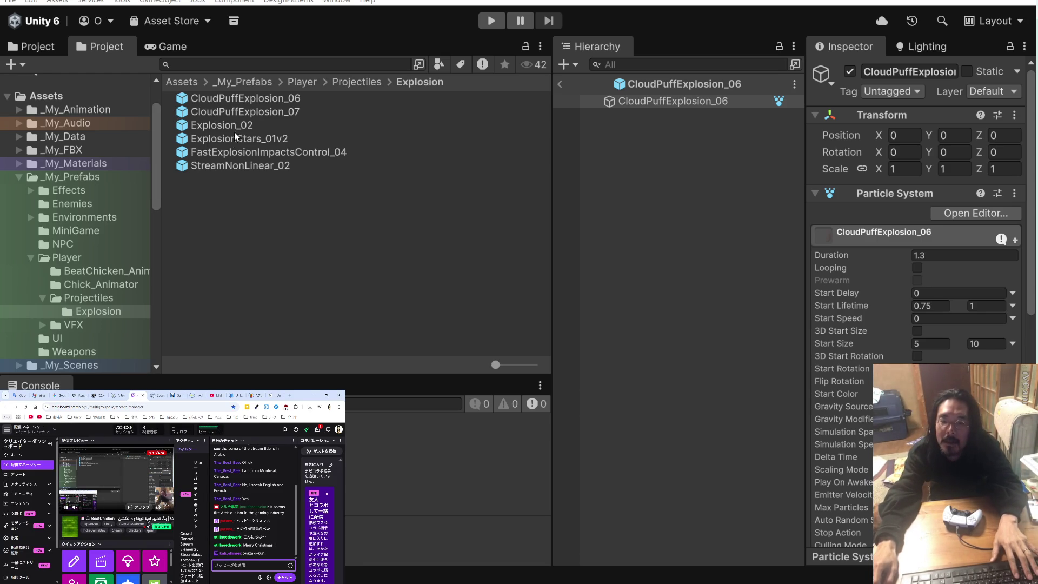
Open Explosion_02, ExplosionStars_01v2, then FastExplosionImpactsControl_04, and read one of its 10 lifetime warnings
double_click(184, 126)
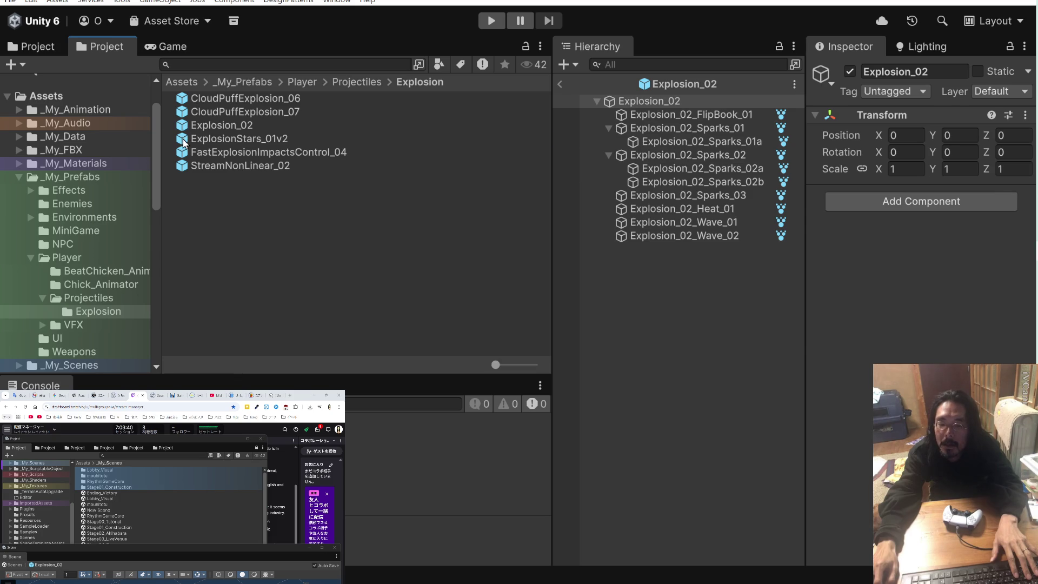
double_click(185, 140)
double_click(185, 153)
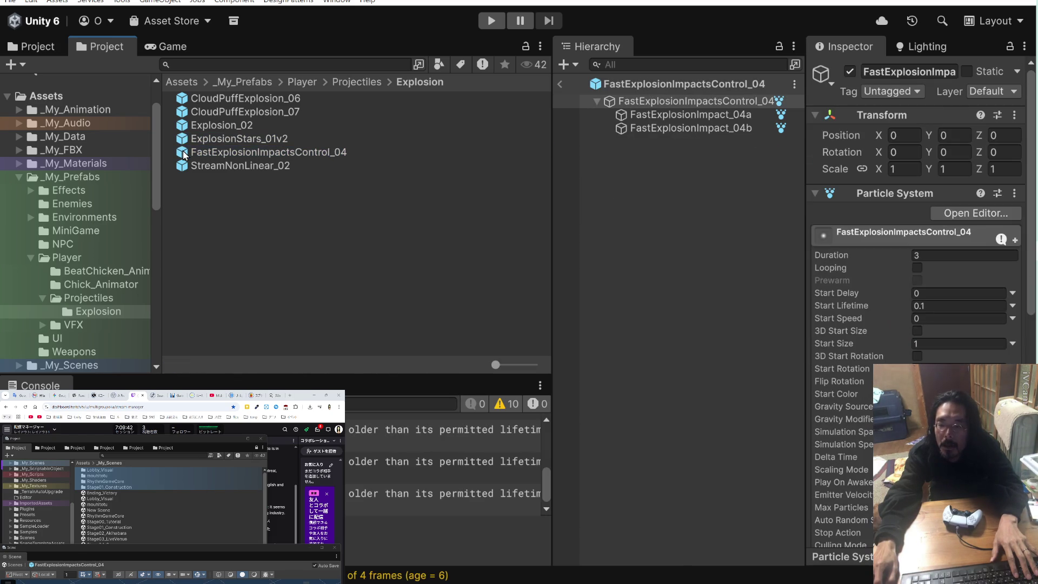
scroll(348, 502, "up", 3)
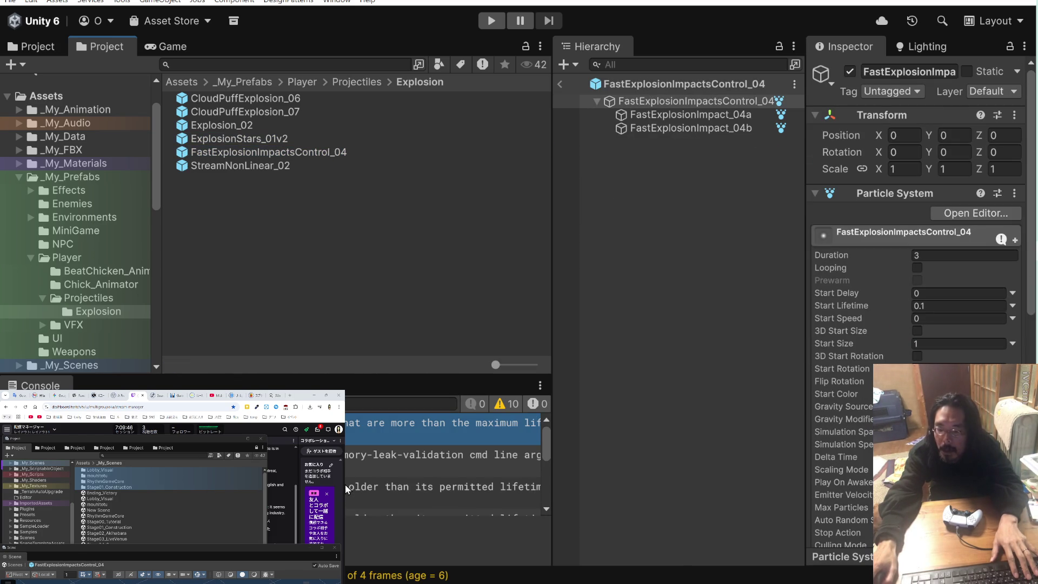
scroll(345, 485, "down", 3)
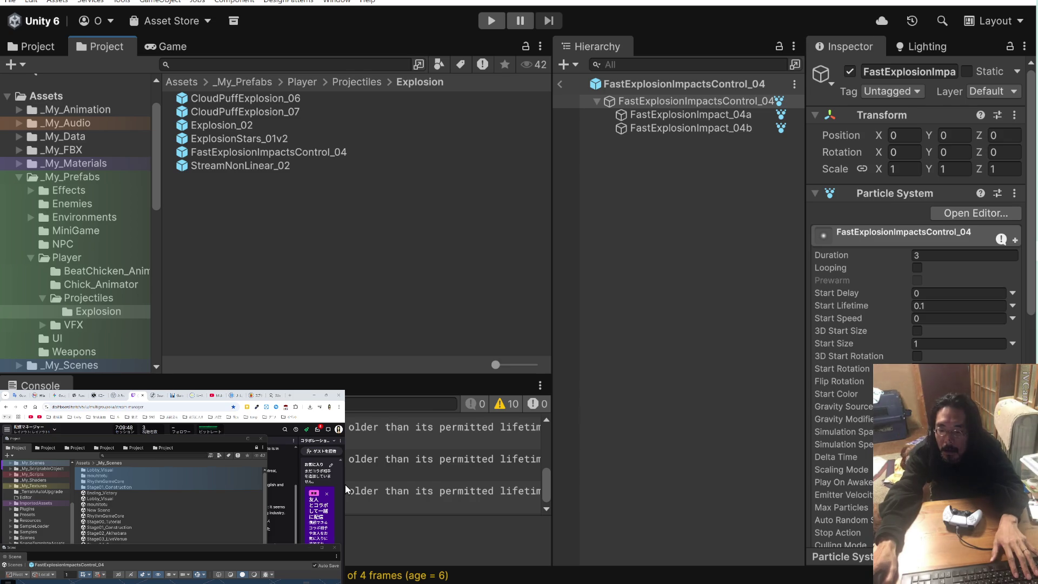
left_click(354, 456)
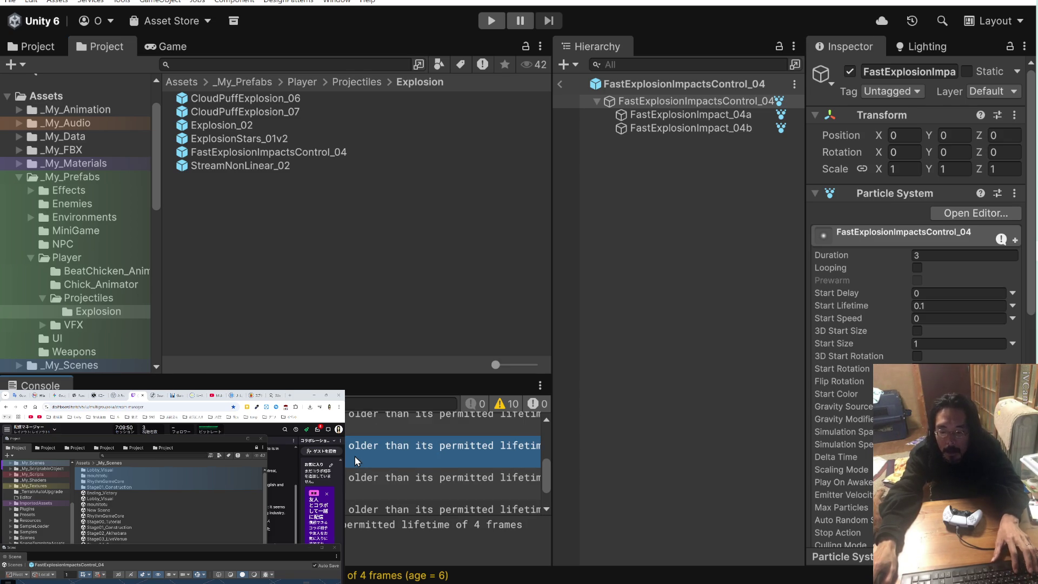
left_click(75, 395)
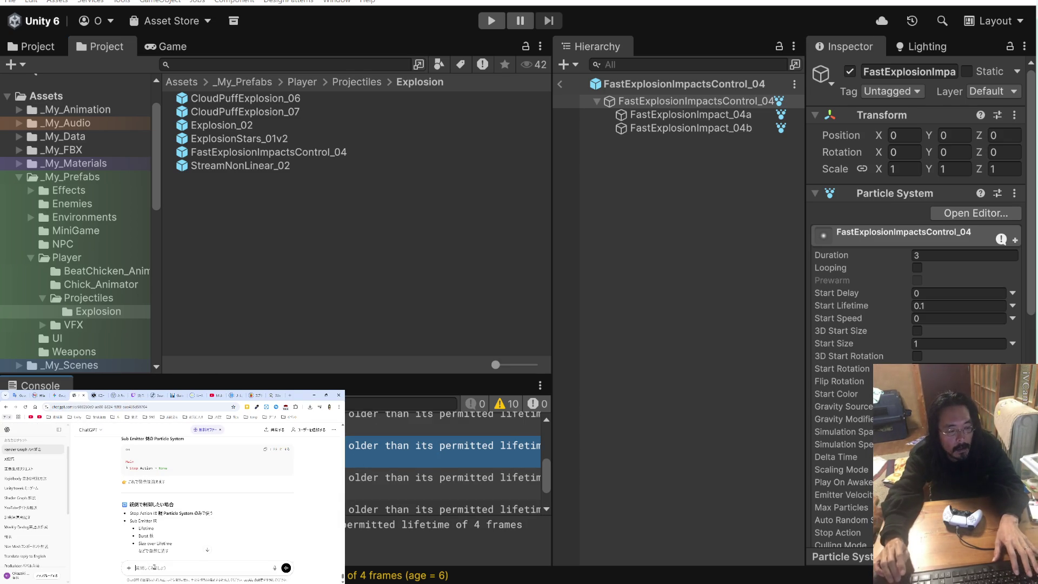
Send the lifetime warning to ChatGPT, browse the YouTube and stream manager pages, then return to the reply
type("Internal: deleting an allocation that is older than its permitted lifetime of 4 frames (age = 6)")
key("Return")
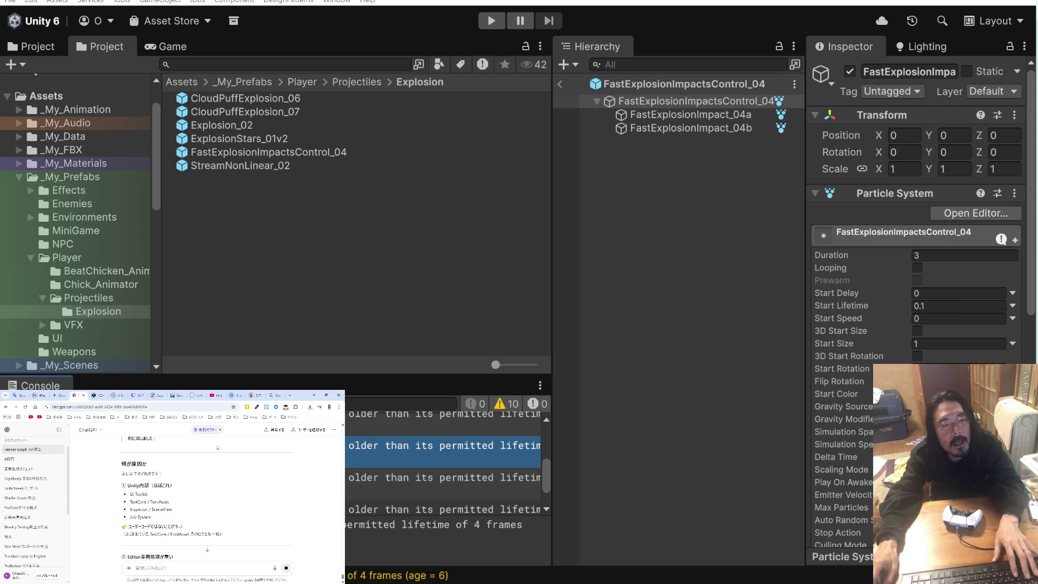
left_click(215, 399)
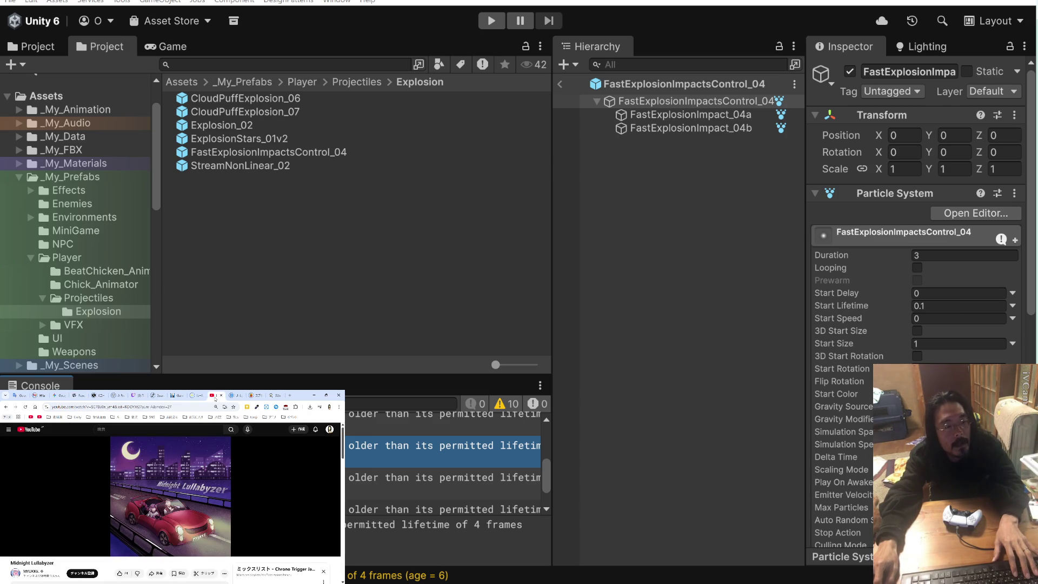
left_click(132, 397)
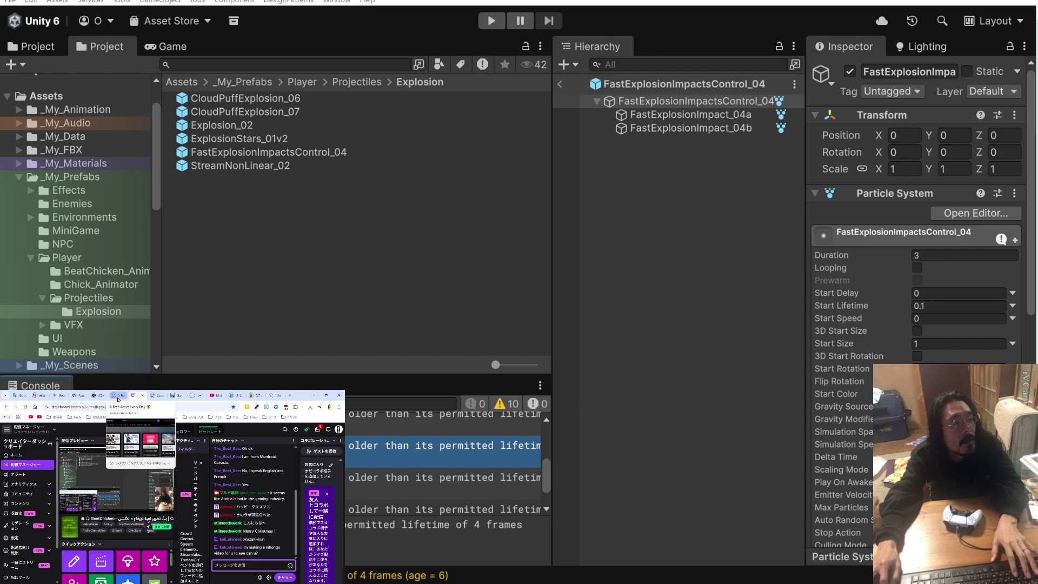
left_click(75, 396)
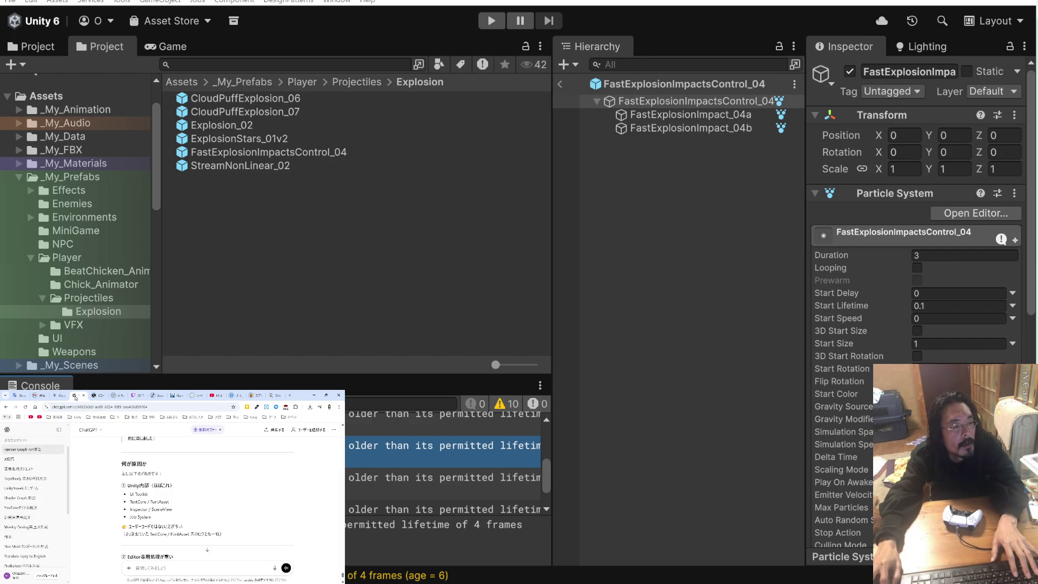
Review the 10 particle lifetime warnings in the Console, then clear them all
scroll(148, 444, "down", 10)
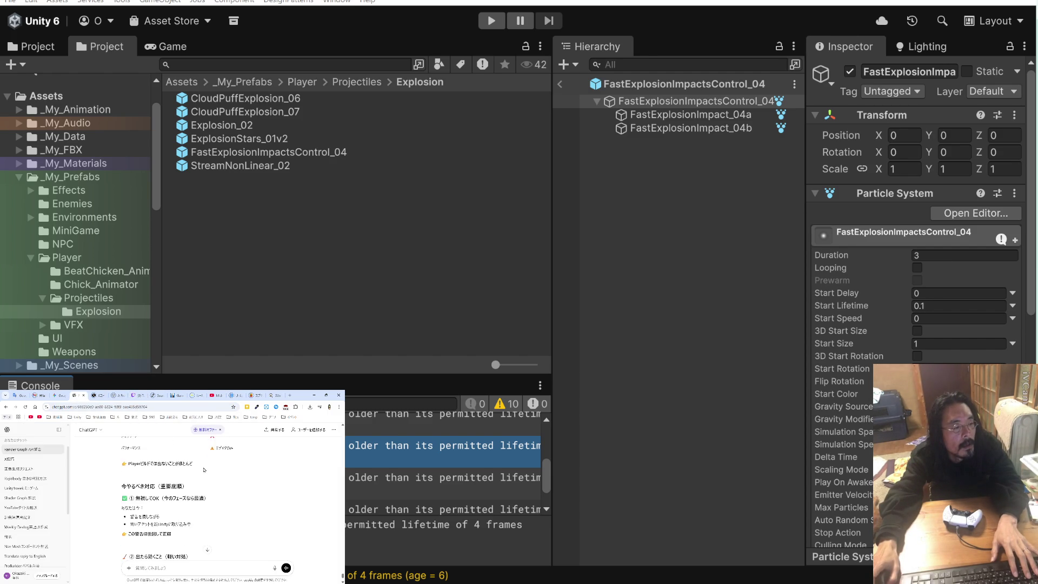
scroll(203, 470, "up", 5)
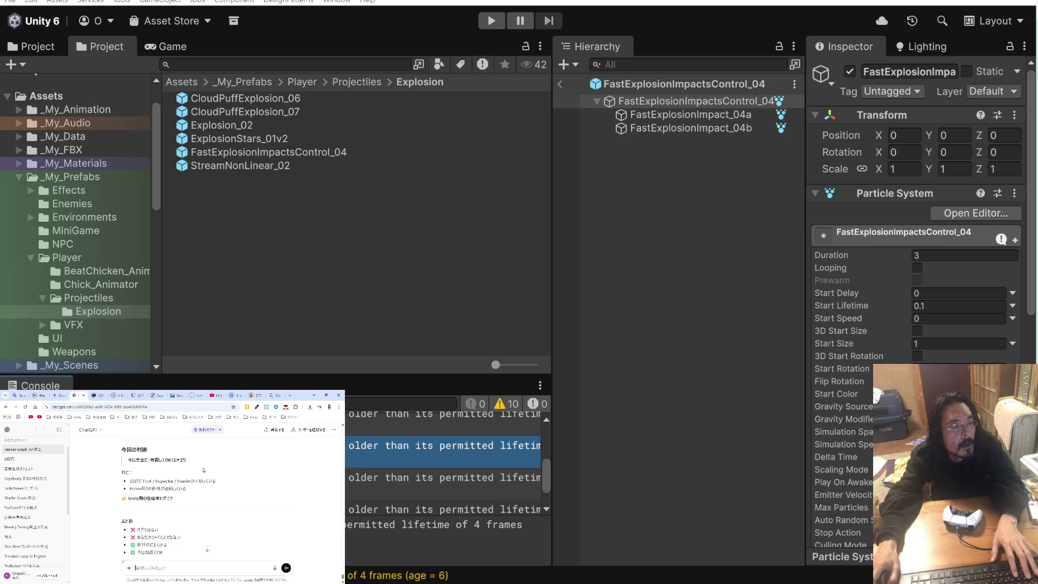
scroll(203, 469, "up", 3)
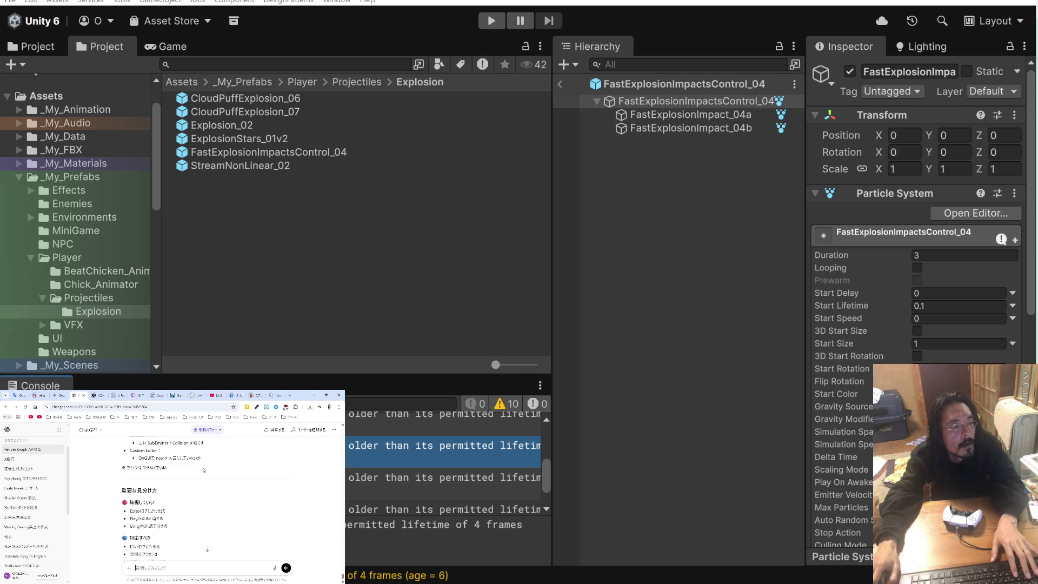
scroll(203, 470, "up", 5)
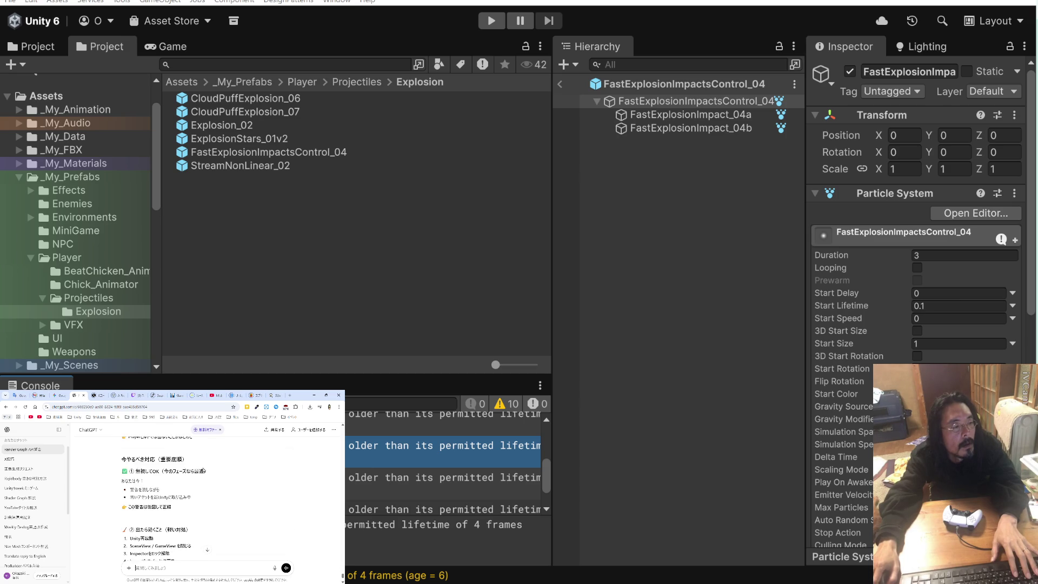
scroll(204, 470, "up", 8)
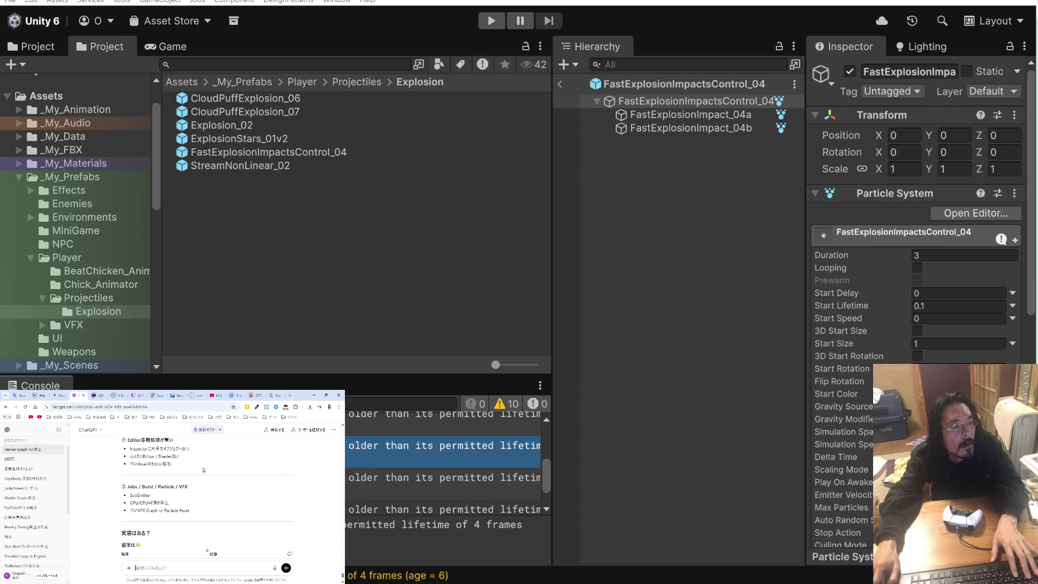
scroll(203, 469, "up", 3)
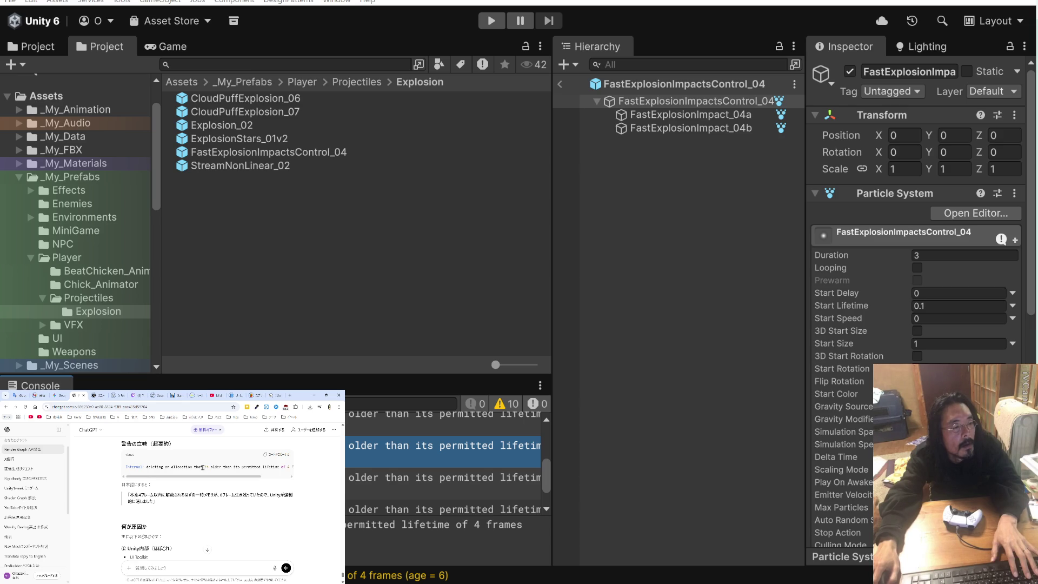
scroll(203, 467, "down", 2)
scroll(203, 470, "down", 2)
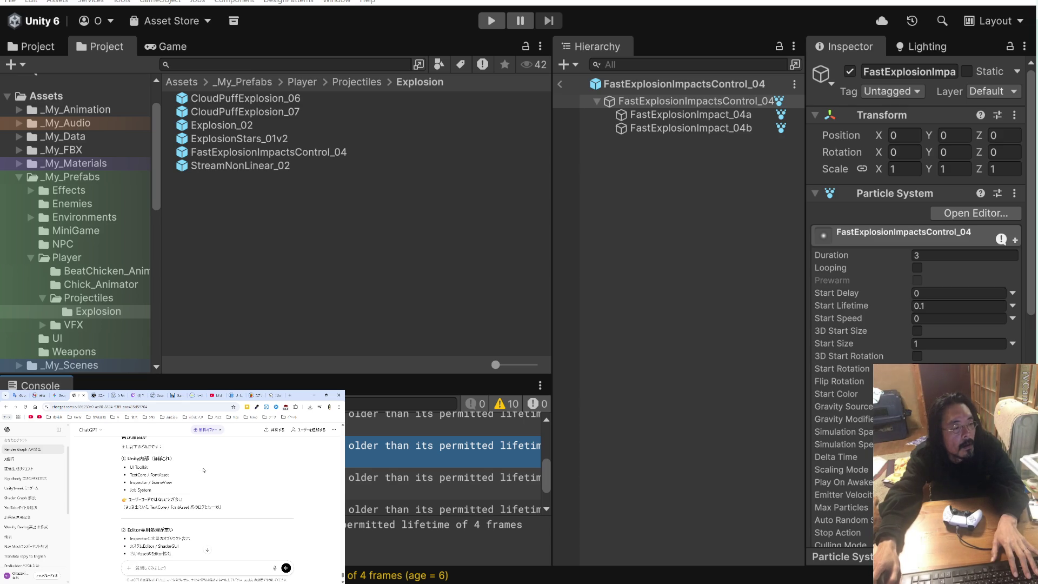
scroll(203, 470, "down", 3)
scroll(203, 468, "down", 2)
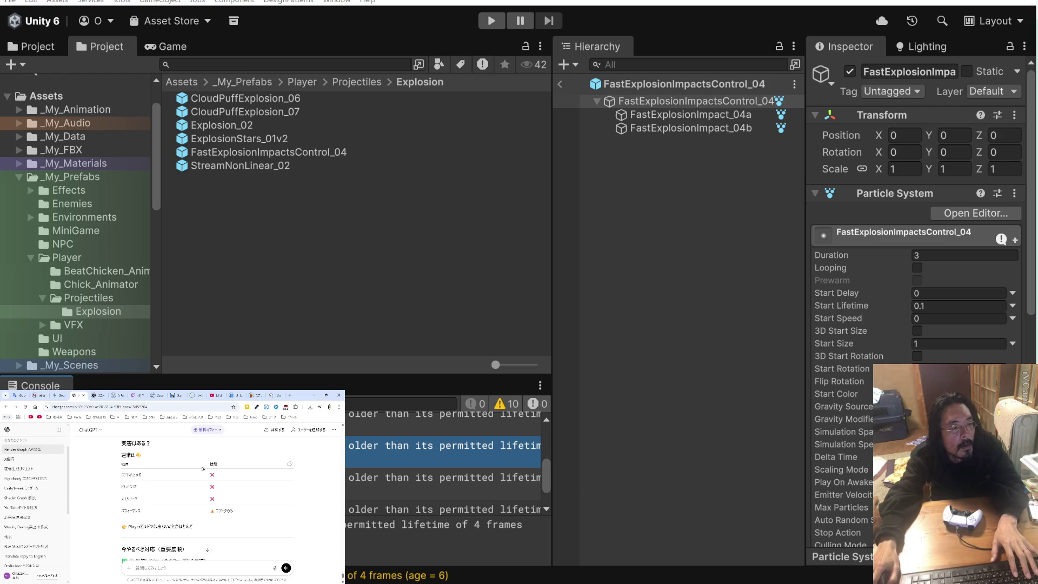
scroll(203, 468, "down", 5)
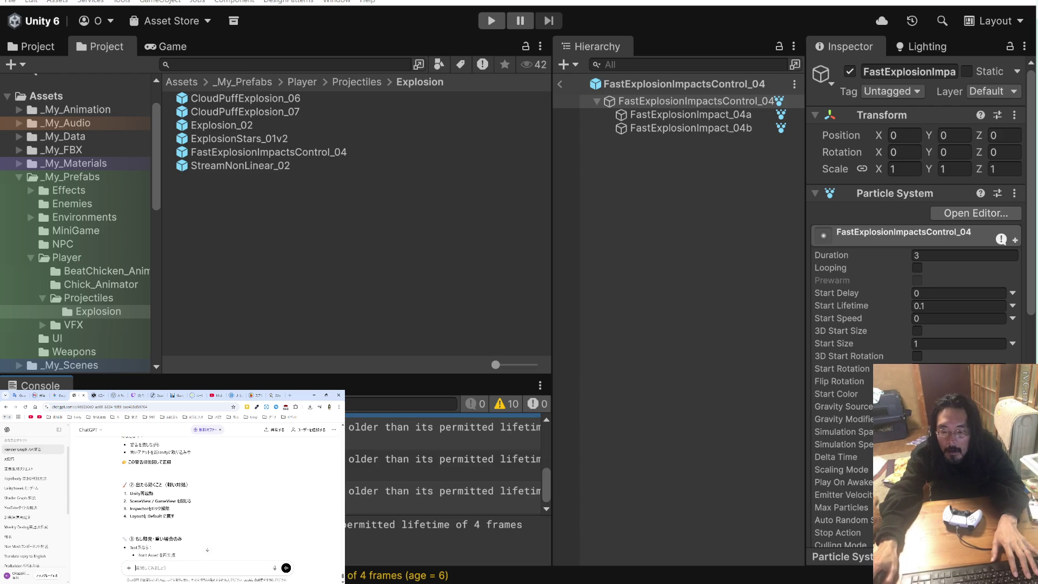
scroll(443, 465, "up", 2)
left_click(42, 385)
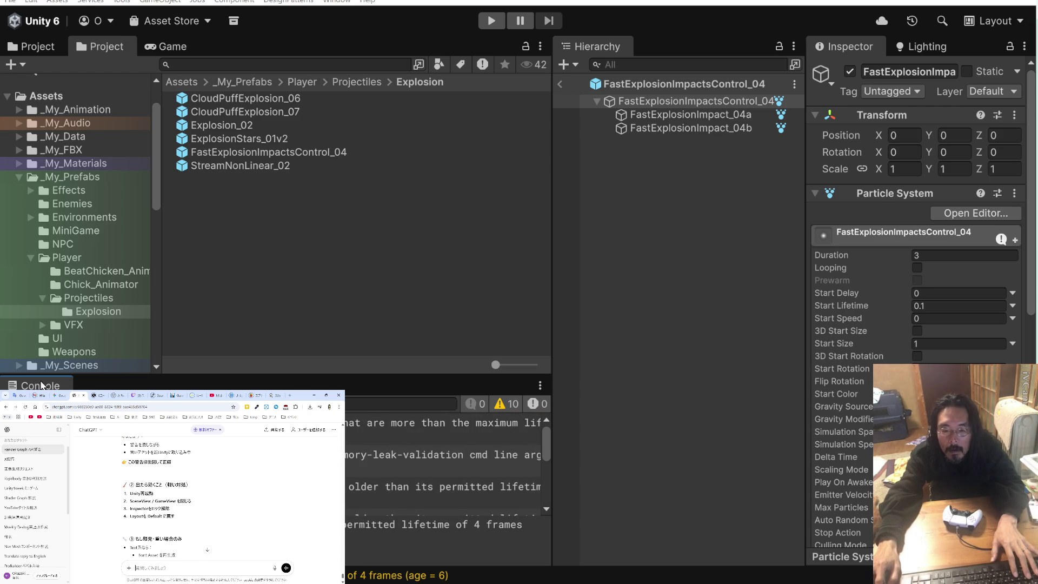
left_click(16, 404)
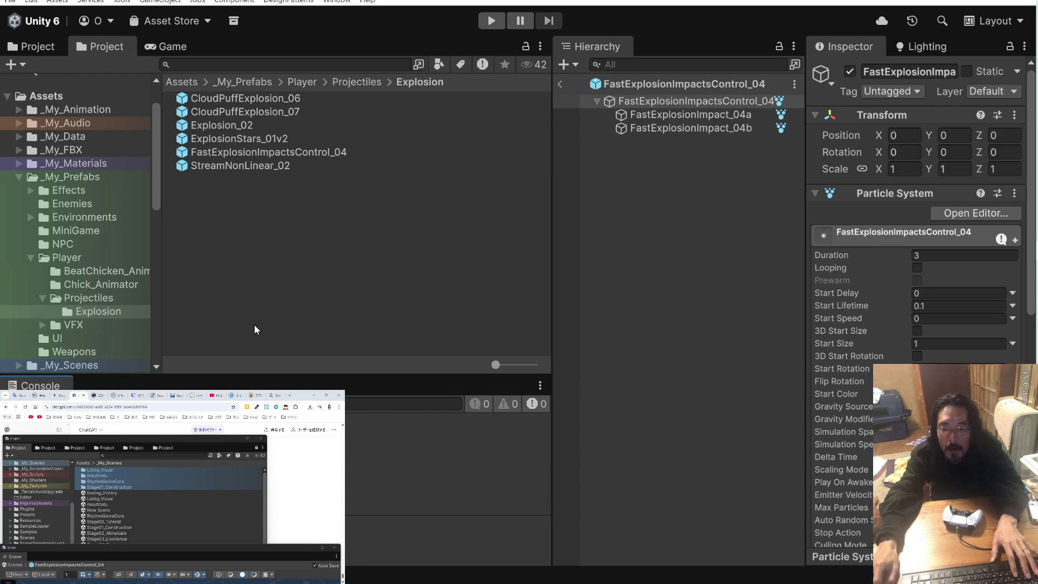
Run the game in Play mode and stop it, leaving 316 messages in the Console
left_click(488, 25)
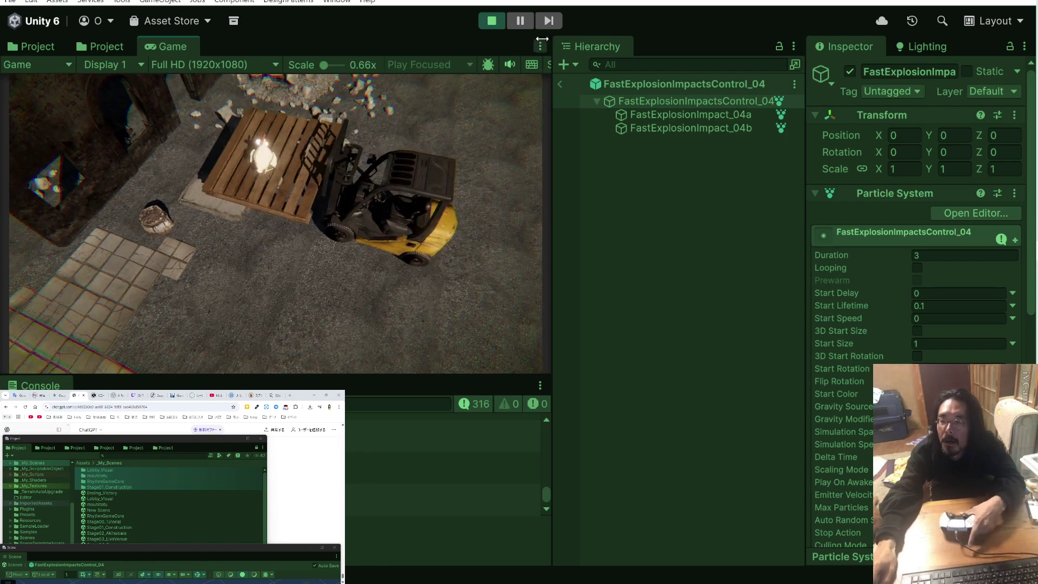
left_click(492, 20)
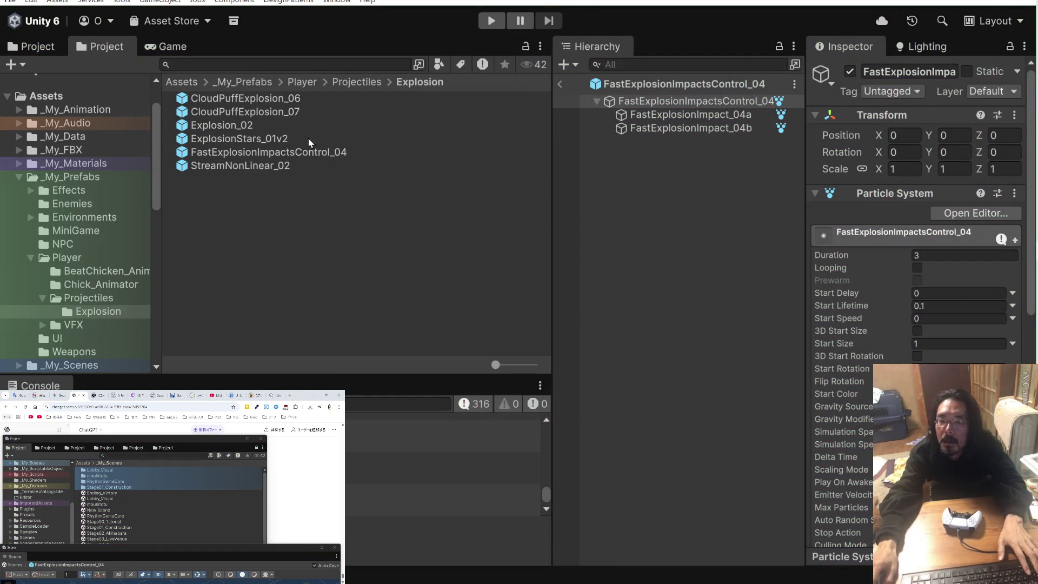
Select the Explosion_02 prefab and open the details of a logged Console message
left_click(255, 128)
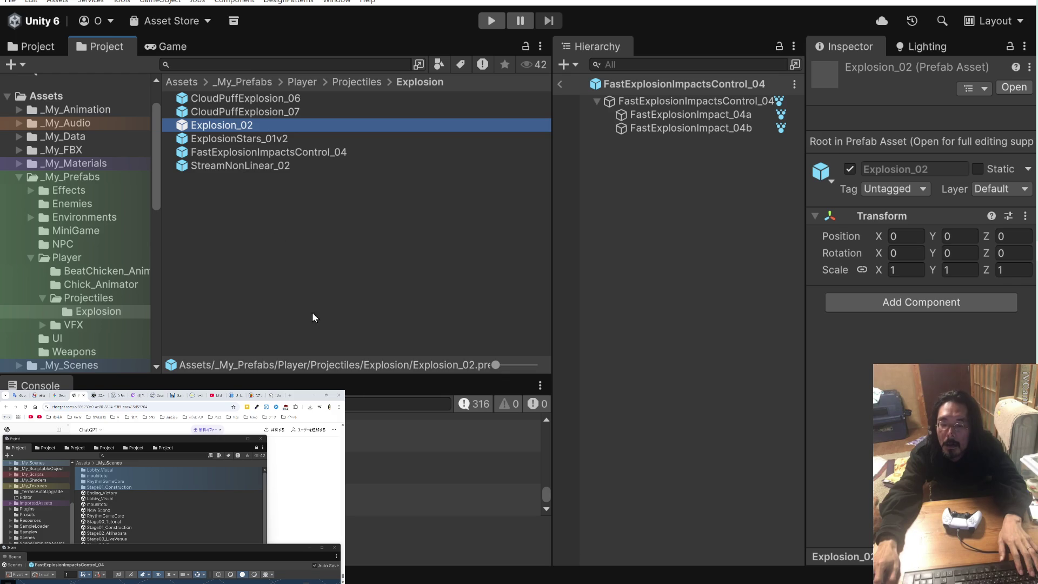
scroll(400, 471, "down", 1)
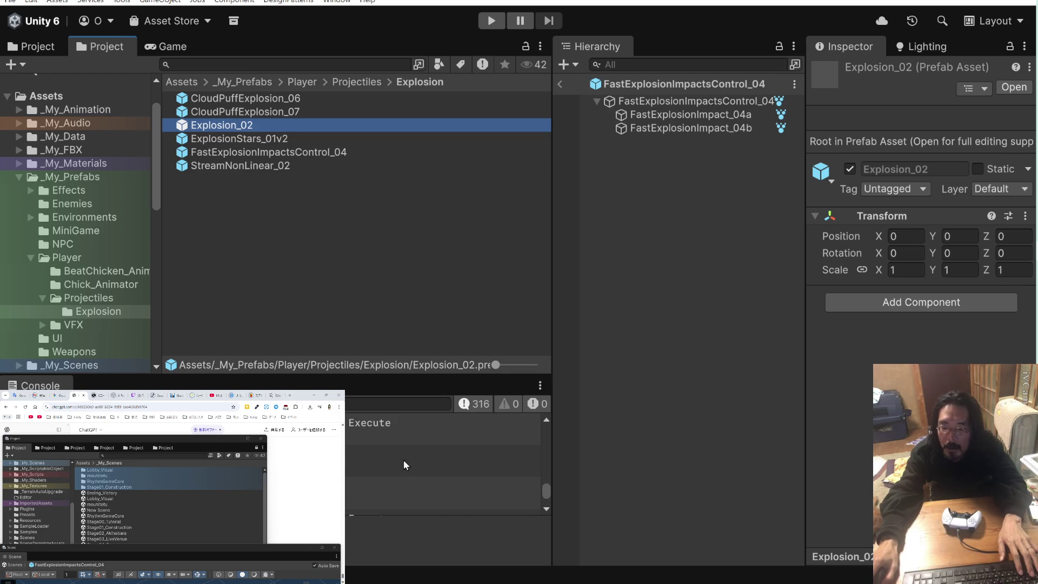
left_click(403, 459)
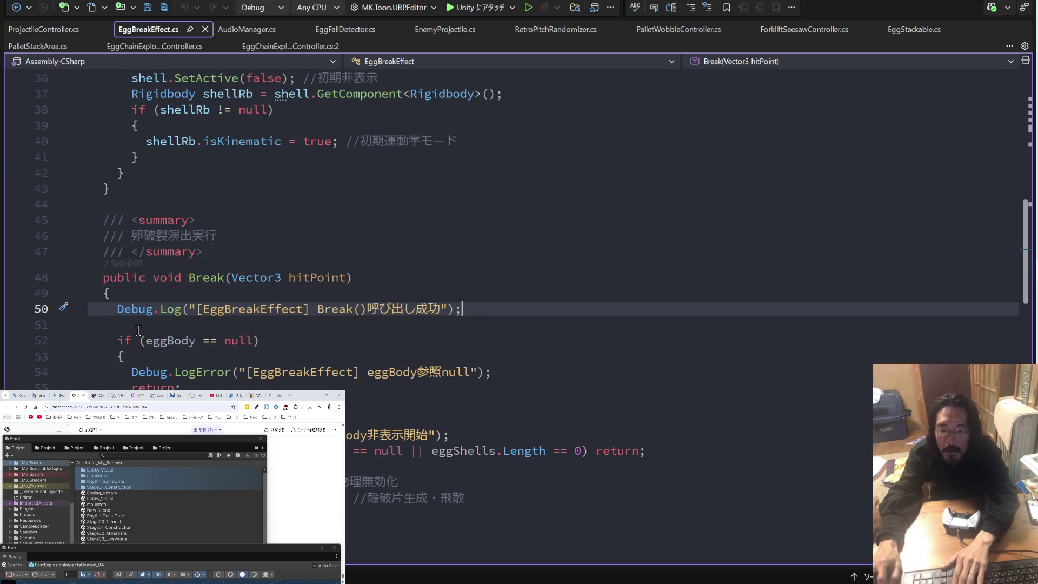
Delete the Break debug log line from EggBreakEffect.cs's Break method
left_click(139, 330)
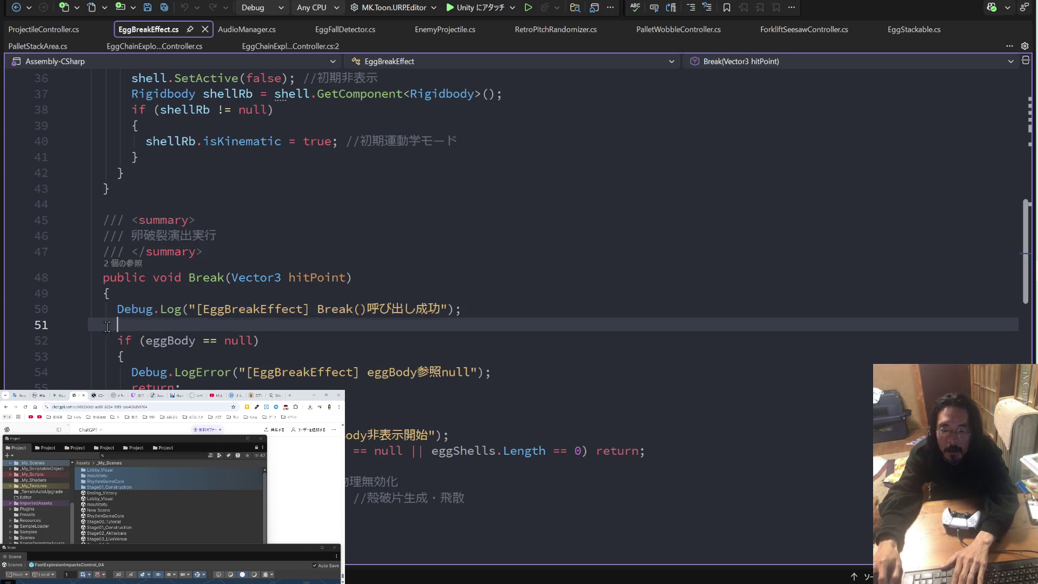
key("shift+Up")
key("Delete")
key("BackSpace")
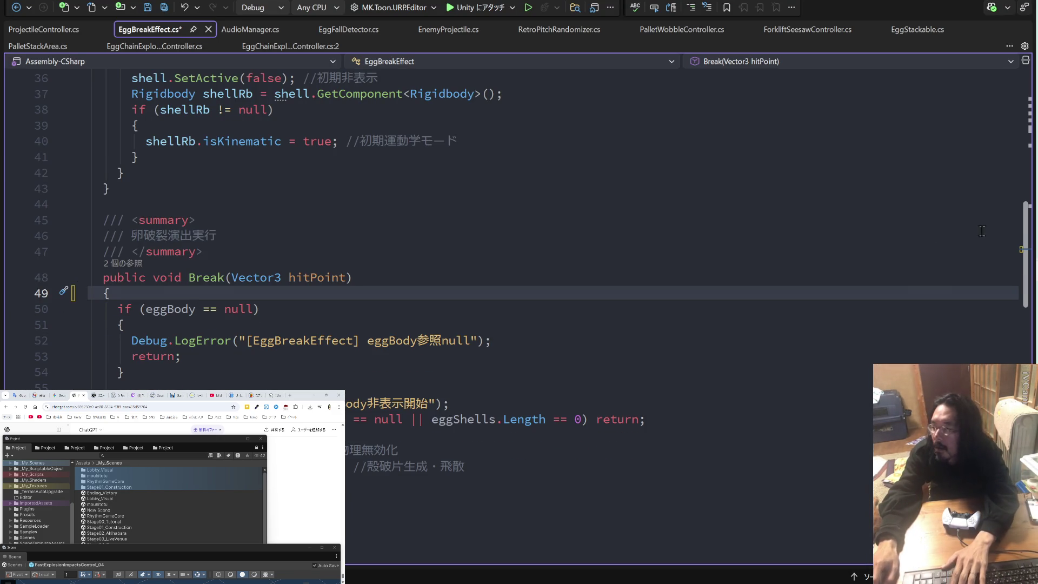
key("alt+Tab")
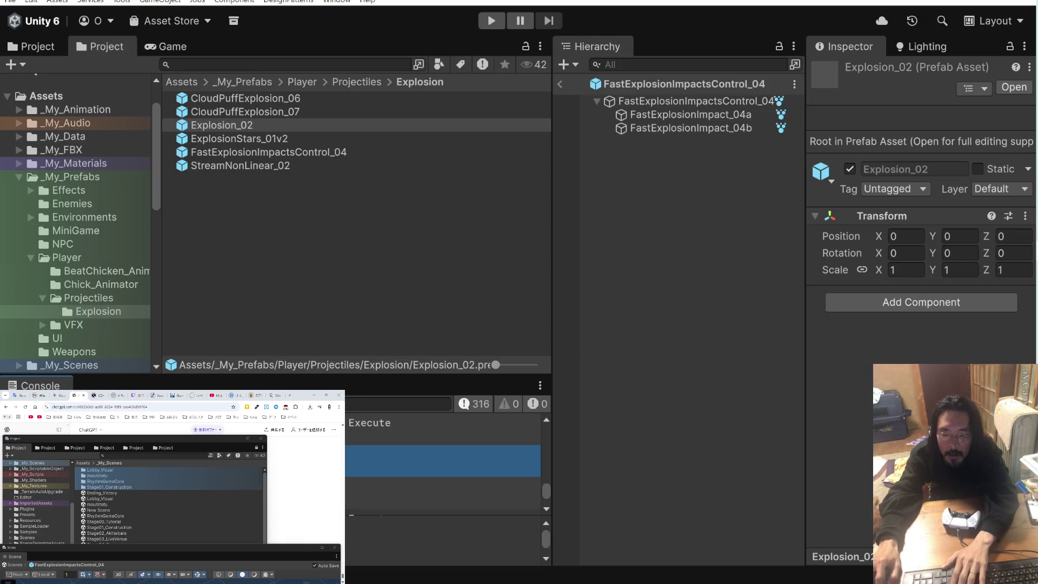
key("alt+Tab")
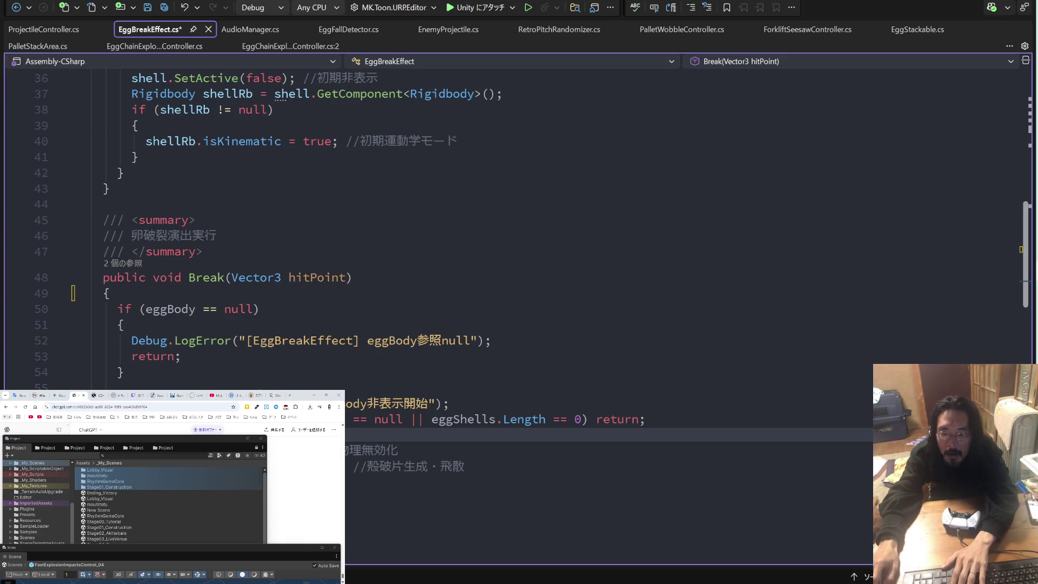
Remove the eggBody非表示開始 Debug.Log line and the Debug.LogError statement
left_click(456, 412)
key("shift+Up")
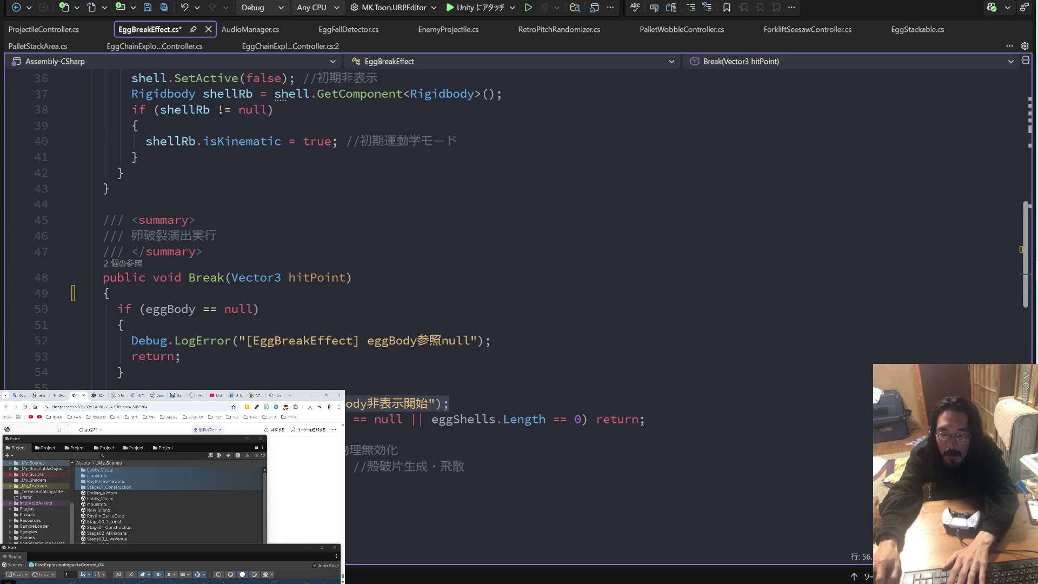
key("Delete")
key("BackSpace")
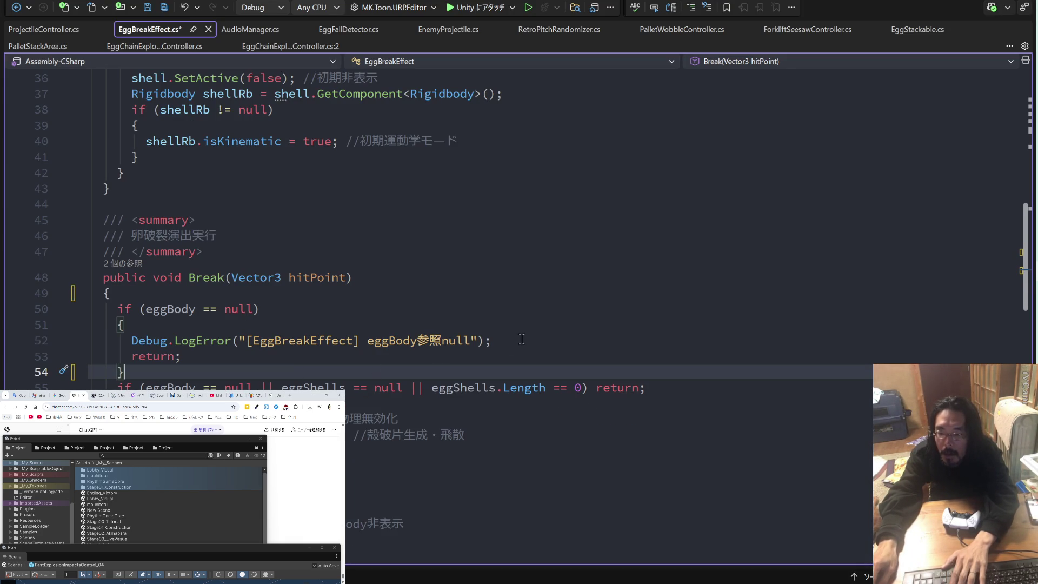
left_click(521, 339)
key("shift+Home")
key("BackSpace")
key("BackSpace")
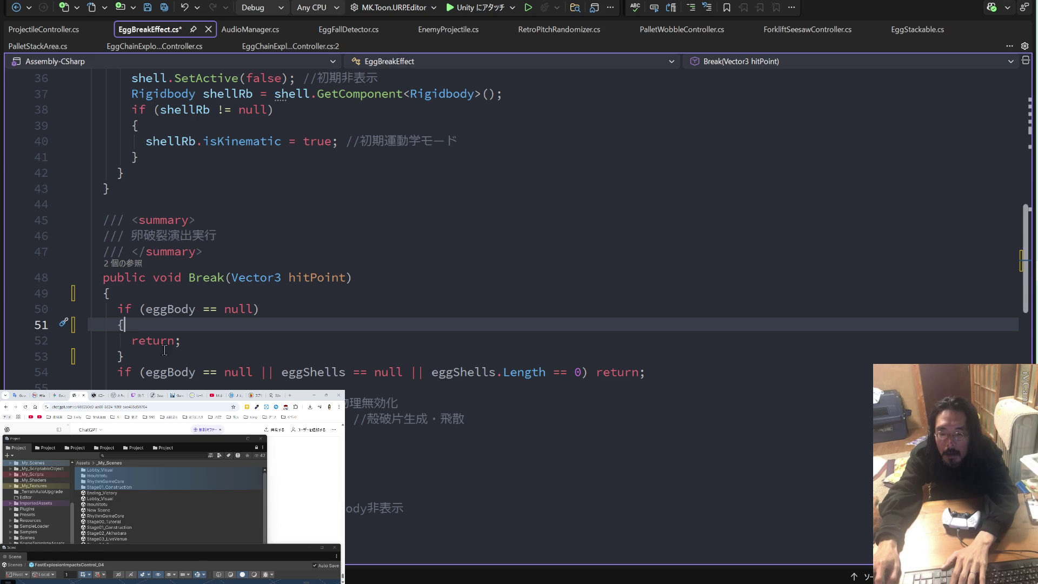
Delete the redundant if (eggBody == null) block, then return to Unity
left_click_drag(155, 356, 37, 307)
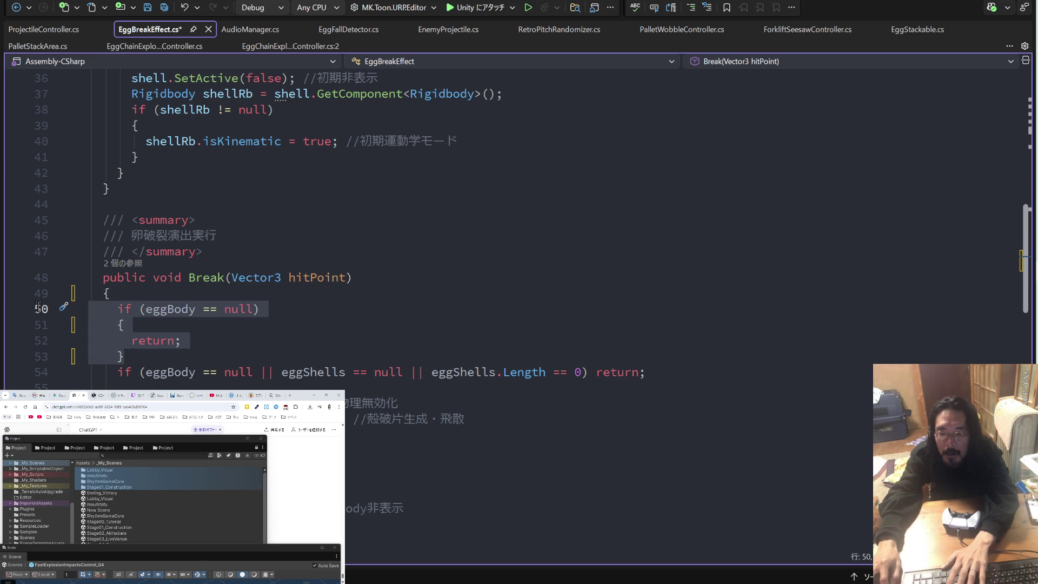
key("BackSpace")
key("BackSpace")
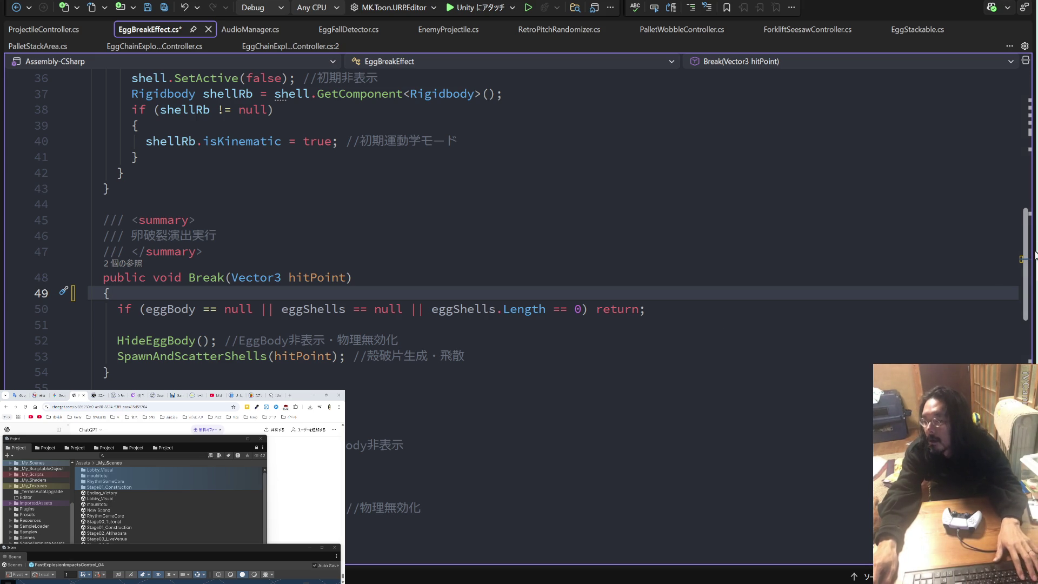
key("alt+Tab")
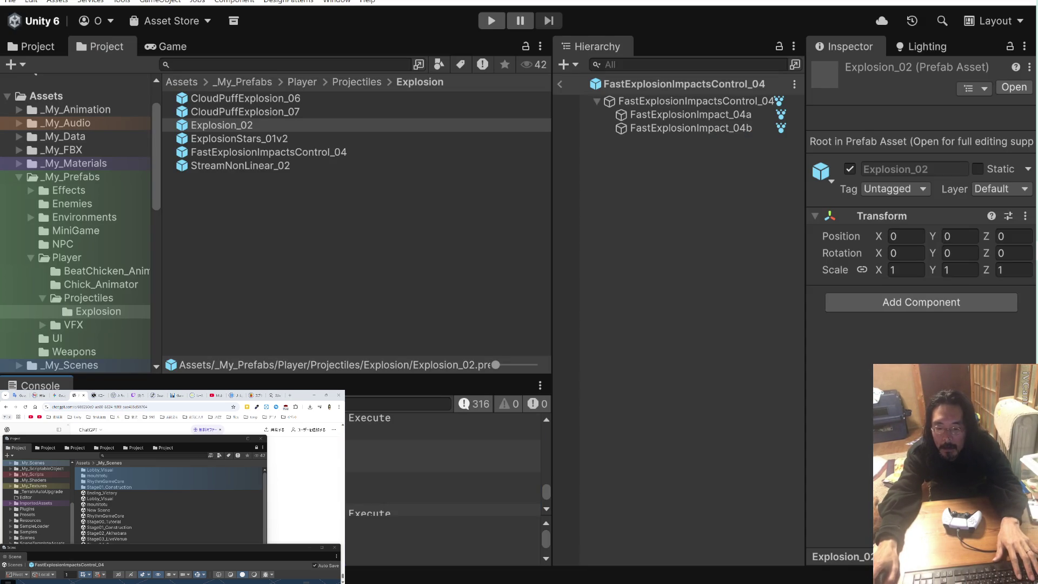
Delete the 'BreakEffect Execute' Debug.Log line from EggChainExplosionController.cs and save the file
left_click(444, 427)
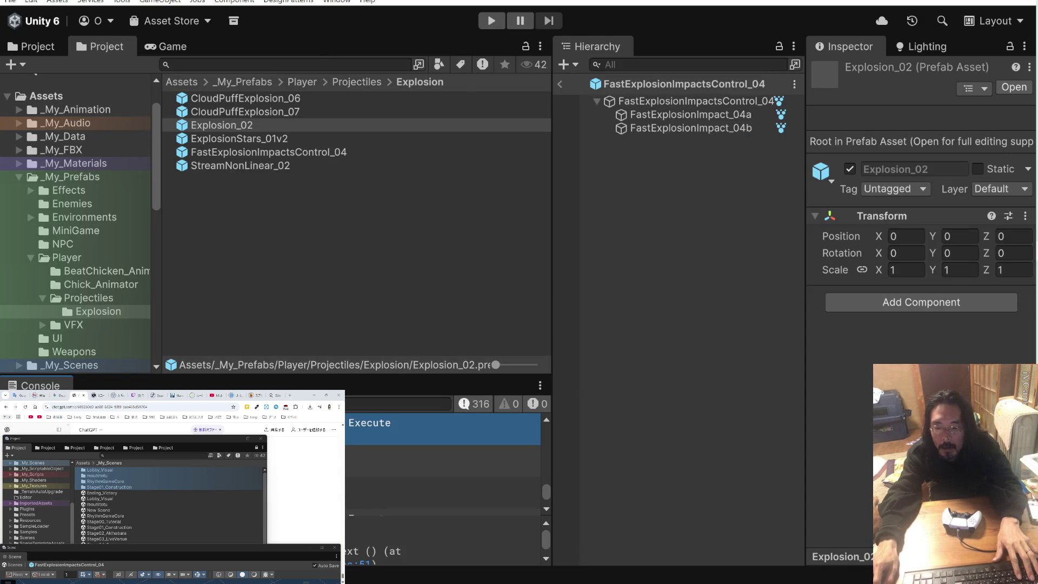
double_click(443, 427)
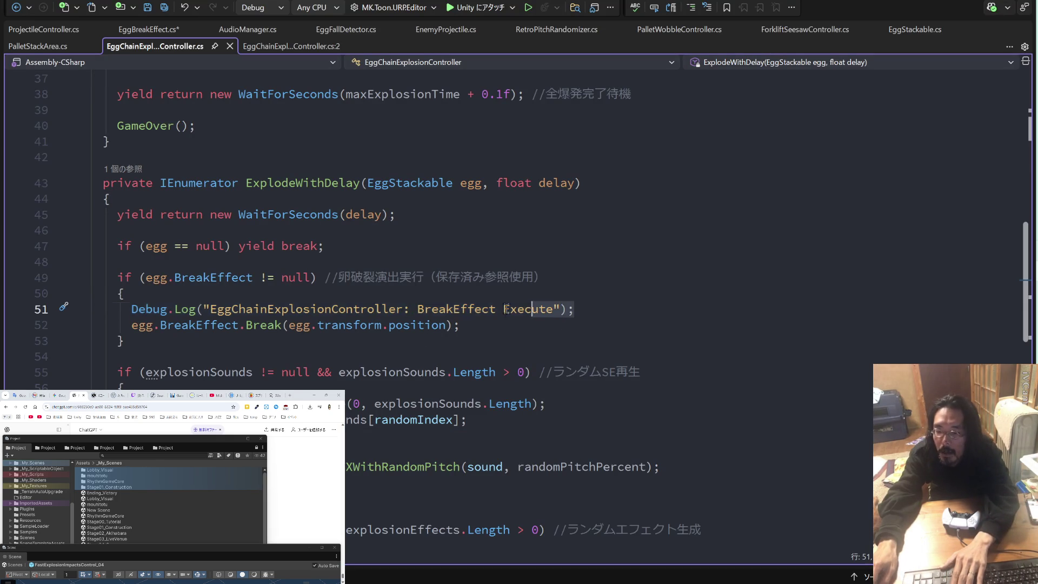
left_click_drag(574, 311, 92, 306)
key("BackSpace")
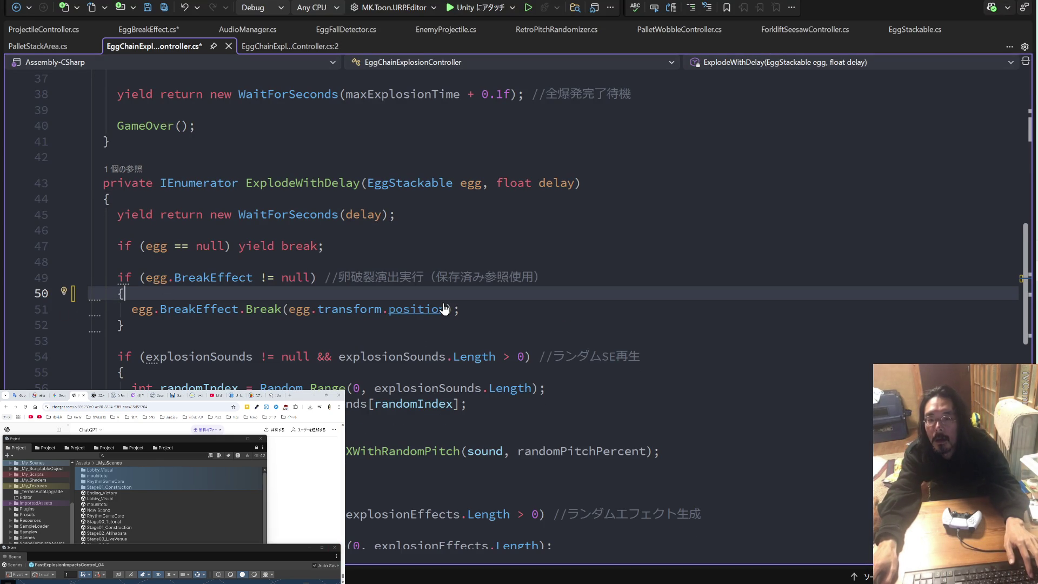
key("ctrl+s")
key("alt+f")
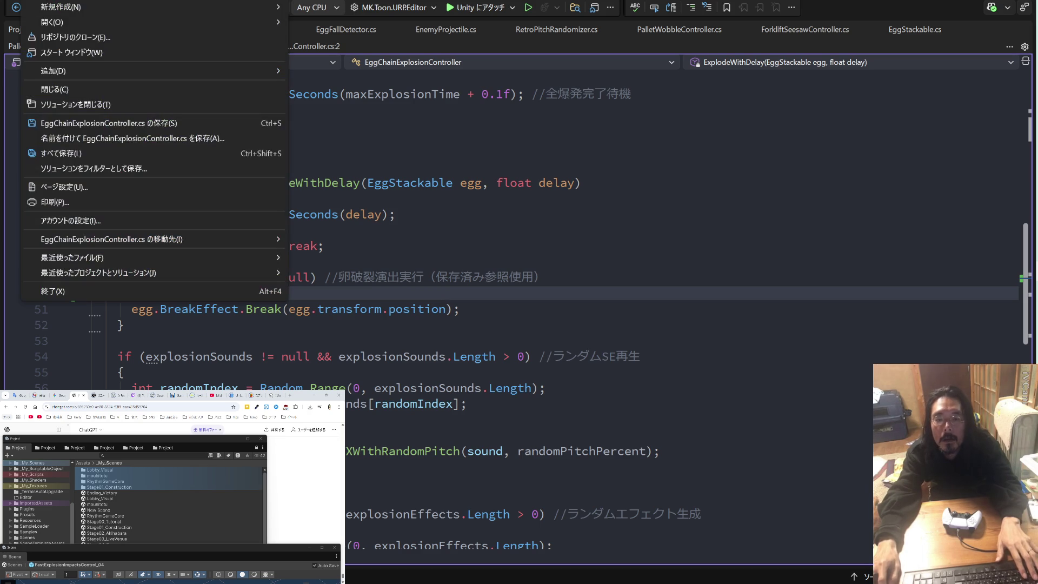